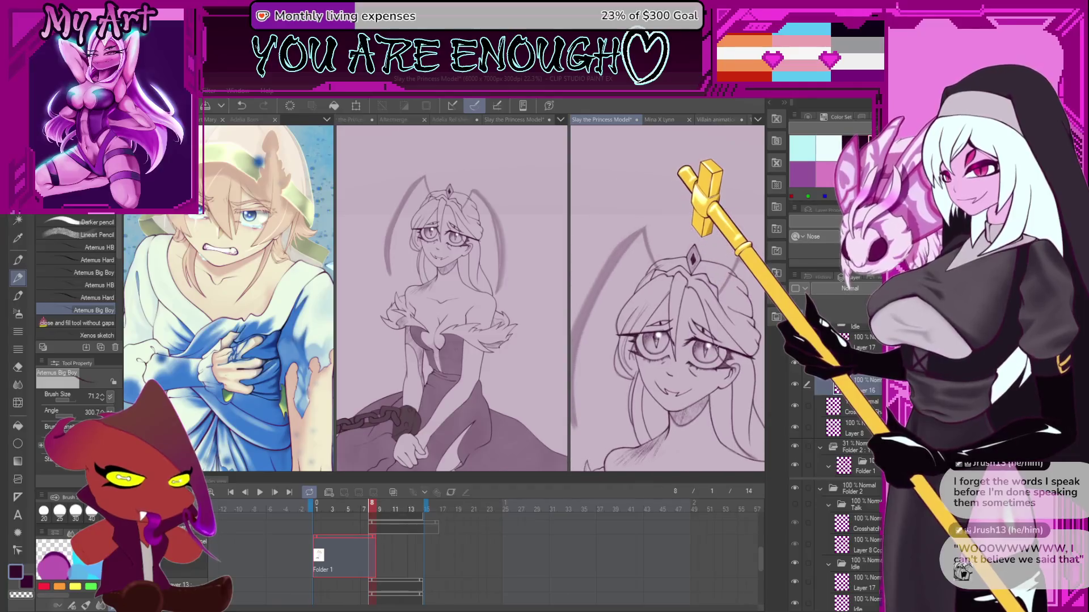
# - Pick the sketchy pencil brush and bring the left antenna into view
pyautogui.press('b')
pyautogui.press('p')
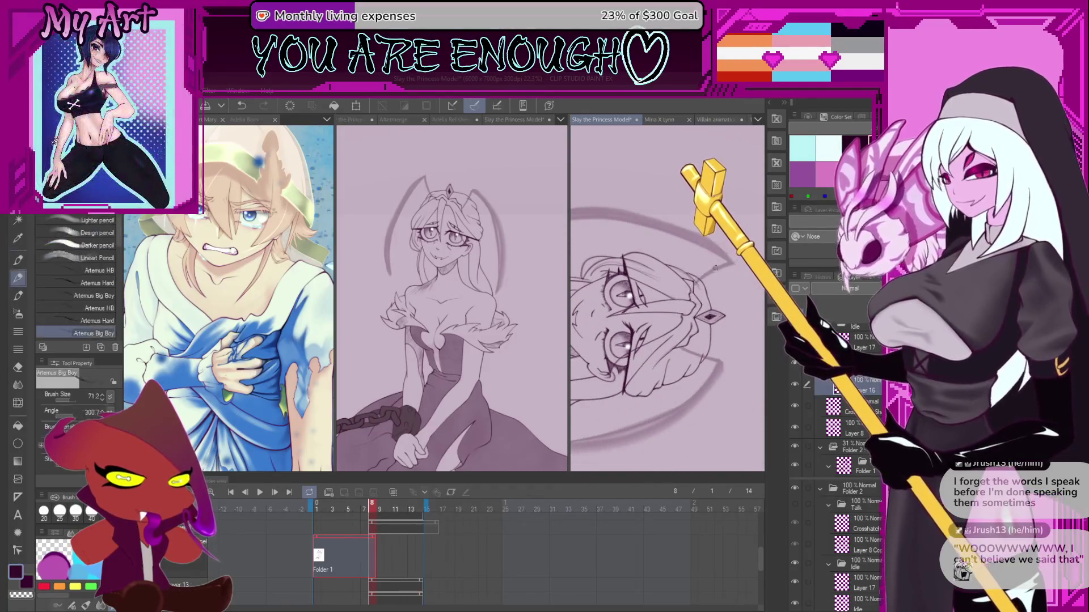
pyautogui.press('.')
pyautogui.press('.')
pyautogui.scroll(5, 692, 281)
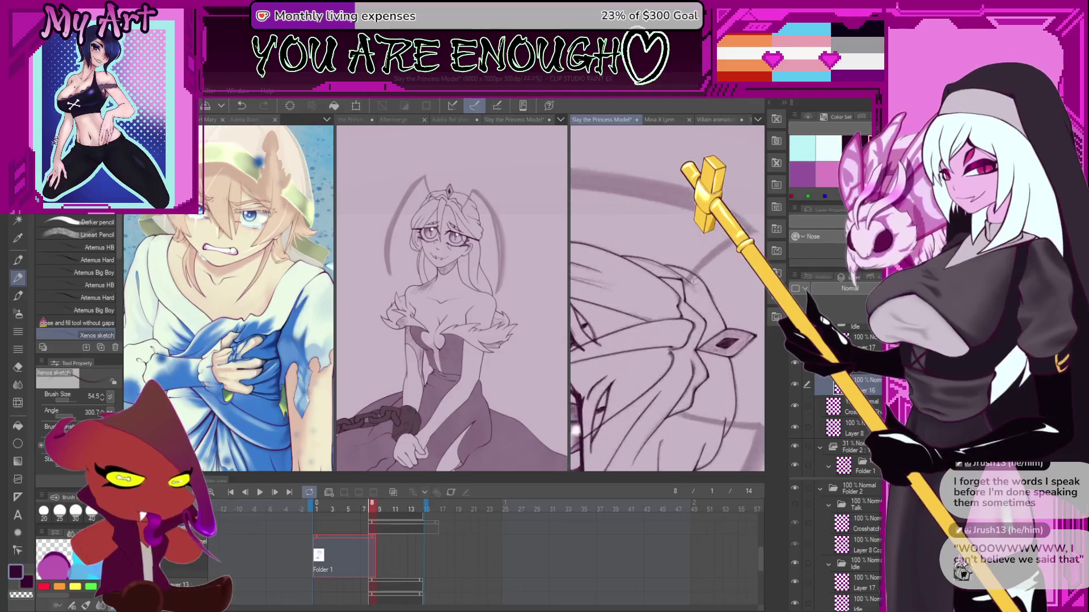
pyautogui.moveTo(692, 282); pyautogui.dragTo(664, 352)
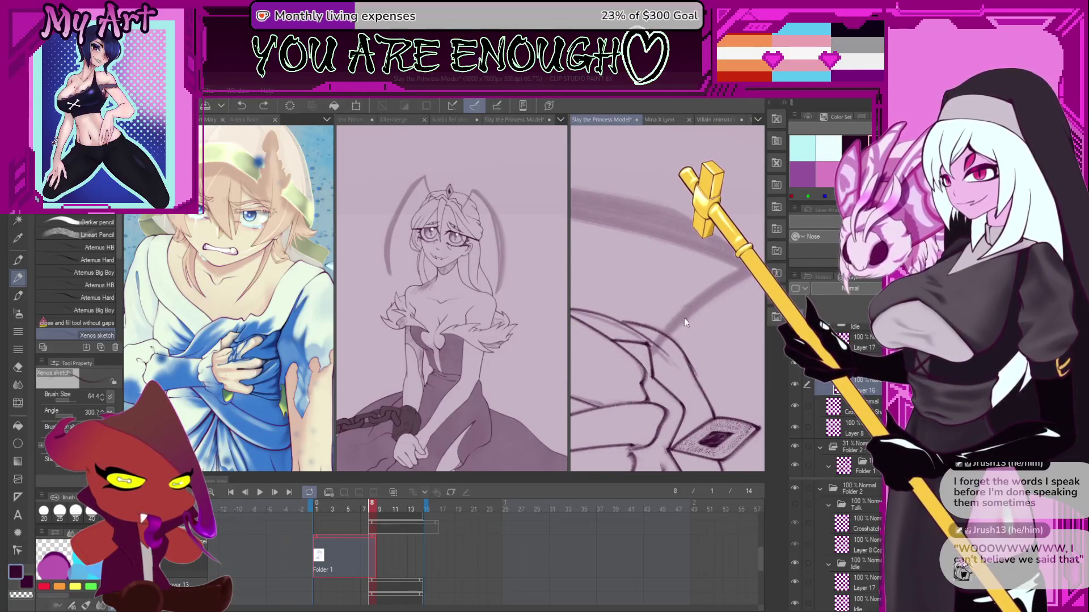
pyautogui.scroll(-2, 656, 368)
# - Lasso around the left antenna, try a stroke along it, undo it, and rotate toward the crown
pyautogui.press('m')
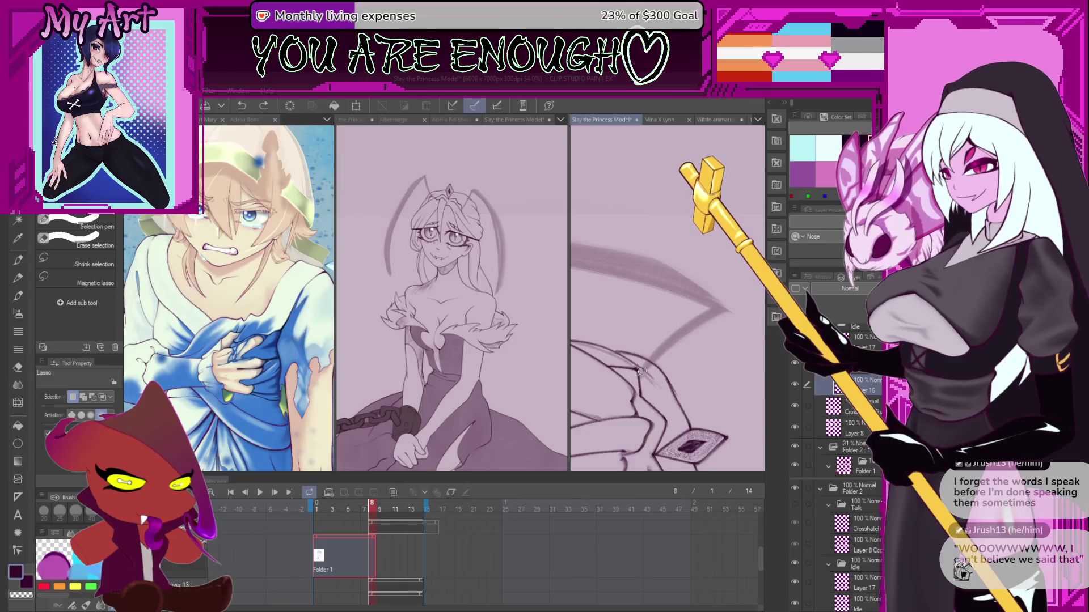
pyautogui.moveTo(659, 401)
pyautogui.mouseDown()
pyautogui.moveTo(614, 343)
pyautogui.moveTo(737, 391)
pyautogui.moveTo(652, 338)
pyautogui.mouseUp()
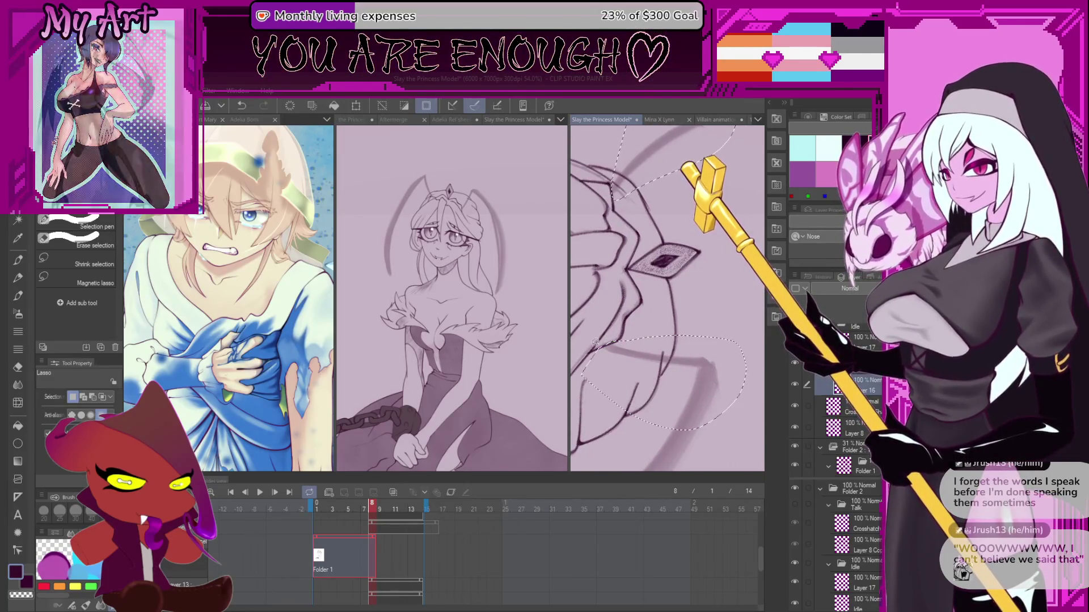
pyautogui.press('p')
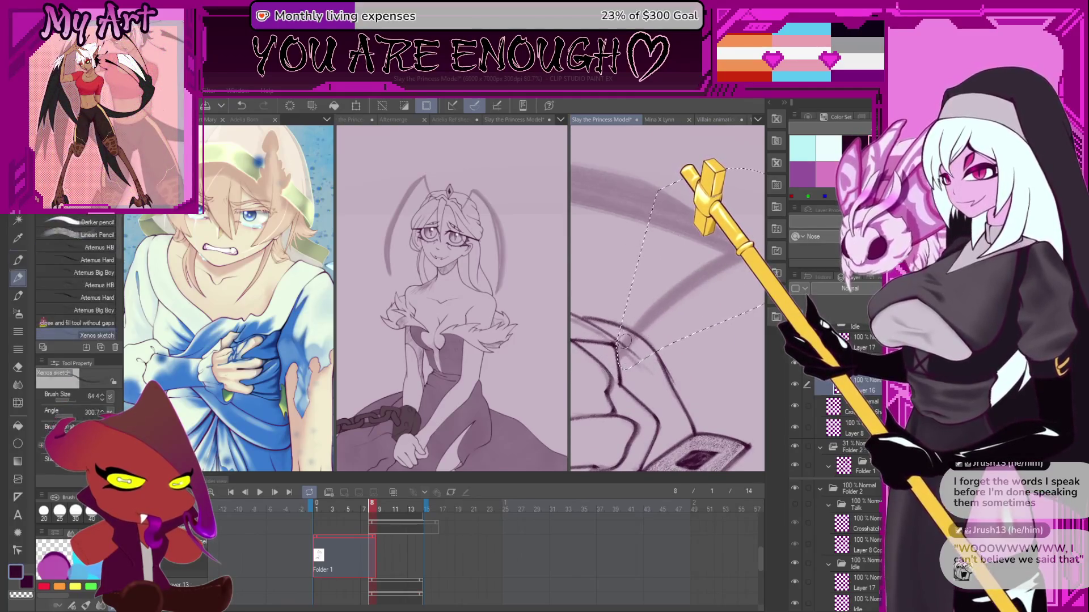
pyautogui.moveTo(636, 282); pyautogui.dragTo(629, 368)
pyautogui.scroll(2, 606, 383)
pyautogui.moveTo(655, 314); pyautogui.dragTo(604, 369)
pyautogui.hotkey('ctrl', 'z')
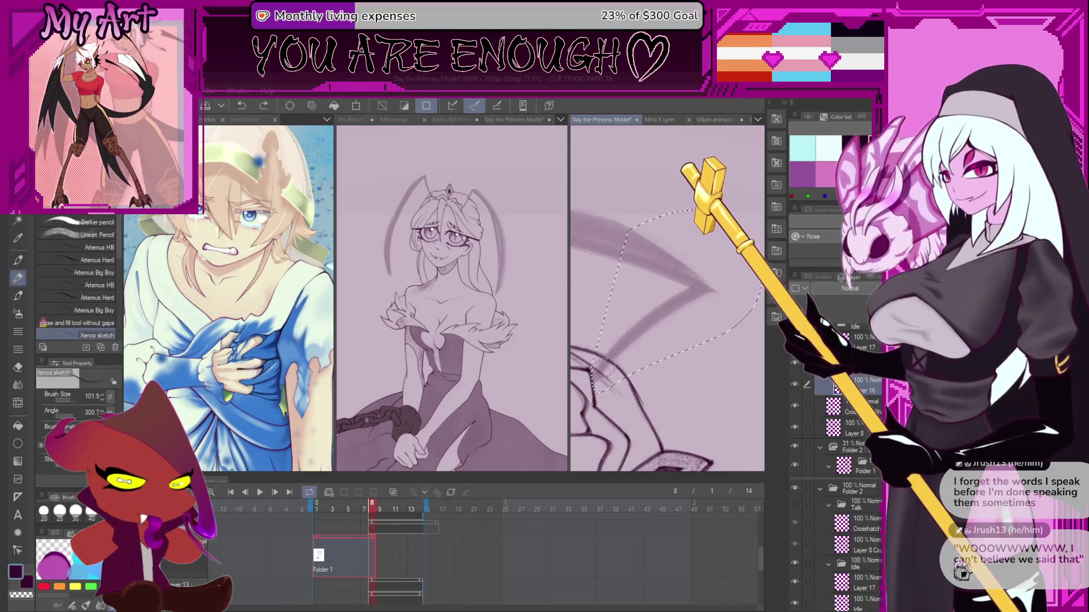
pyautogui.scroll(6, 680, 311)
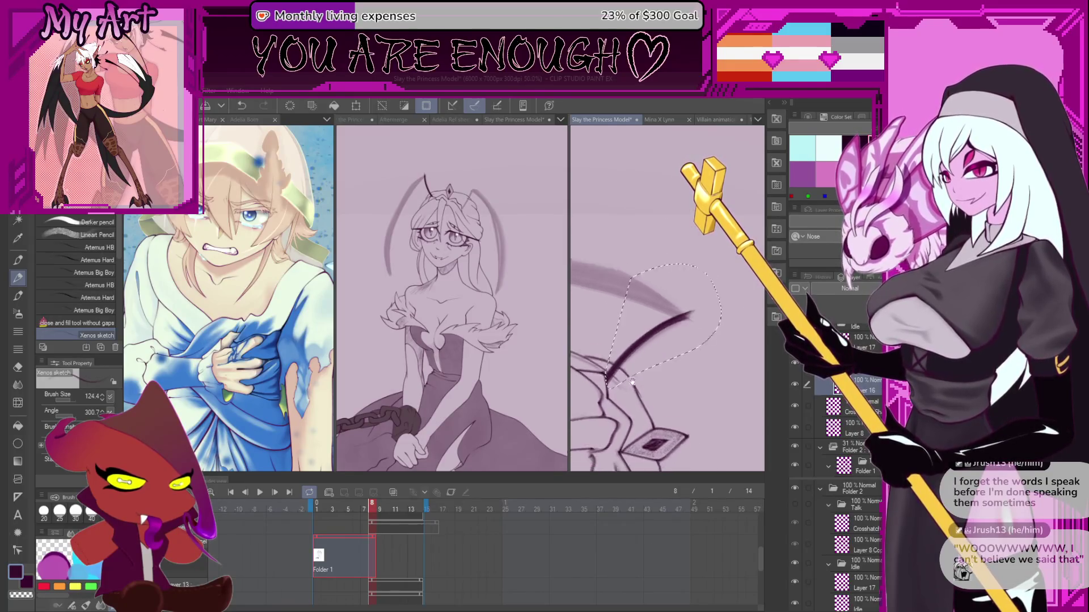
pyautogui.moveTo(694, 302)
pyautogui.mouseDown()
pyautogui.moveTo(661, 365)
pyautogui.moveTo(642, 371)
pyautogui.mouseUp()
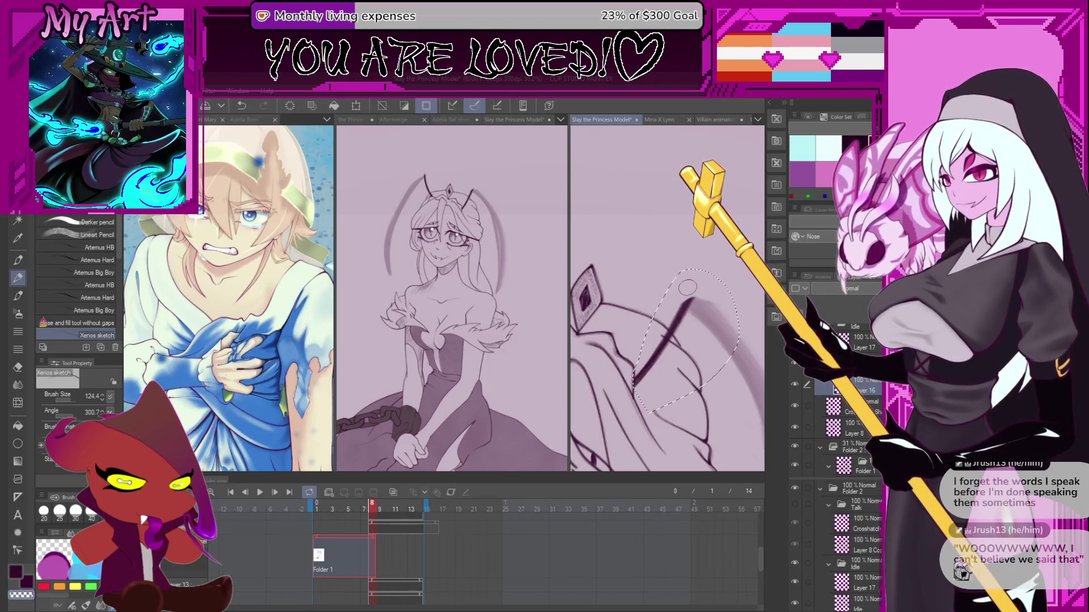
# - Return to the sketch pencil and rotate the view so the left antenna stands upright
pyautogui.press('b')
pyautogui.moveTo(662, 261); pyautogui.dragTo(702, 276)
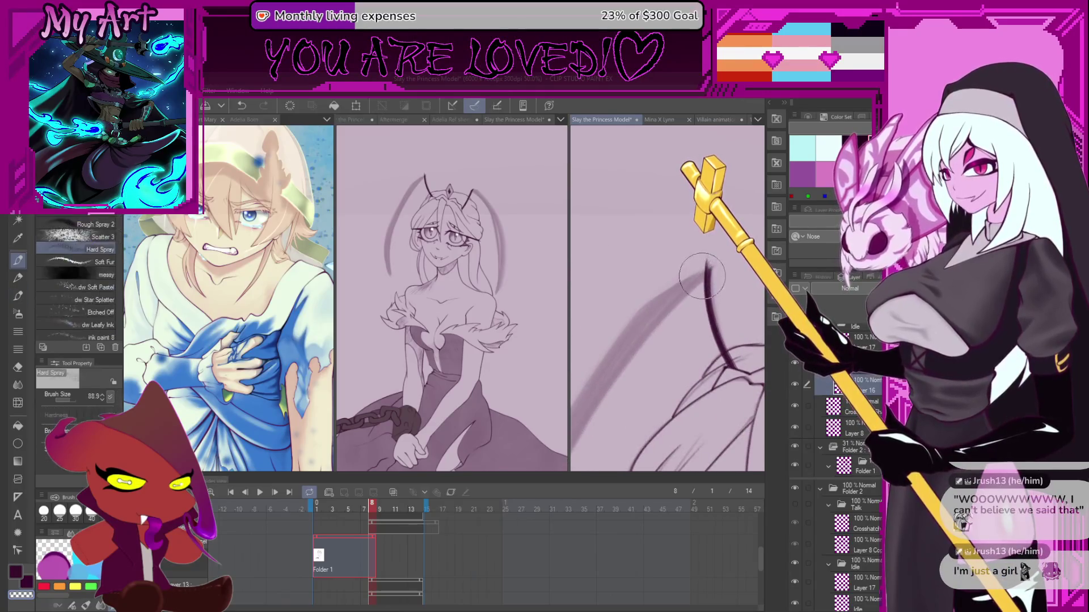
pyautogui.press('p')
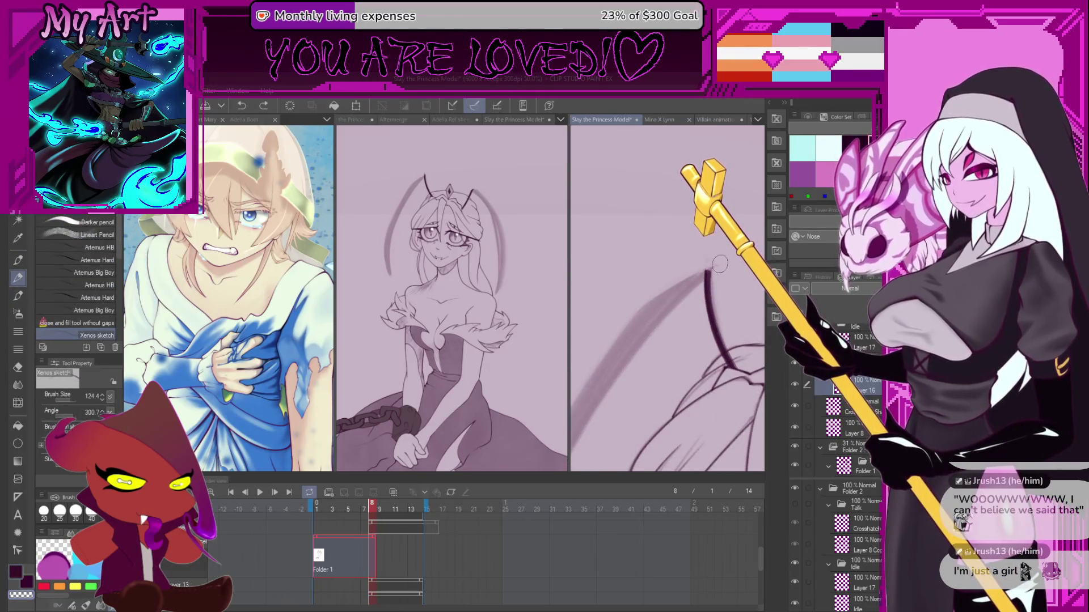
pyautogui.moveTo(713, 261)
pyautogui.mouseDown()
pyautogui.moveTo(650, 339)
pyautogui.moveTo(586, 366)
pyautogui.moveTo(736, 291)
pyautogui.moveTo(647, 345)
pyautogui.moveTo(619, 439)
pyautogui.moveTo(661, 329)
pyautogui.moveTo(675, 196)
pyautogui.moveTo(737, 339)
pyautogui.moveTo(694, 385)
pyautogui.mouseUp()
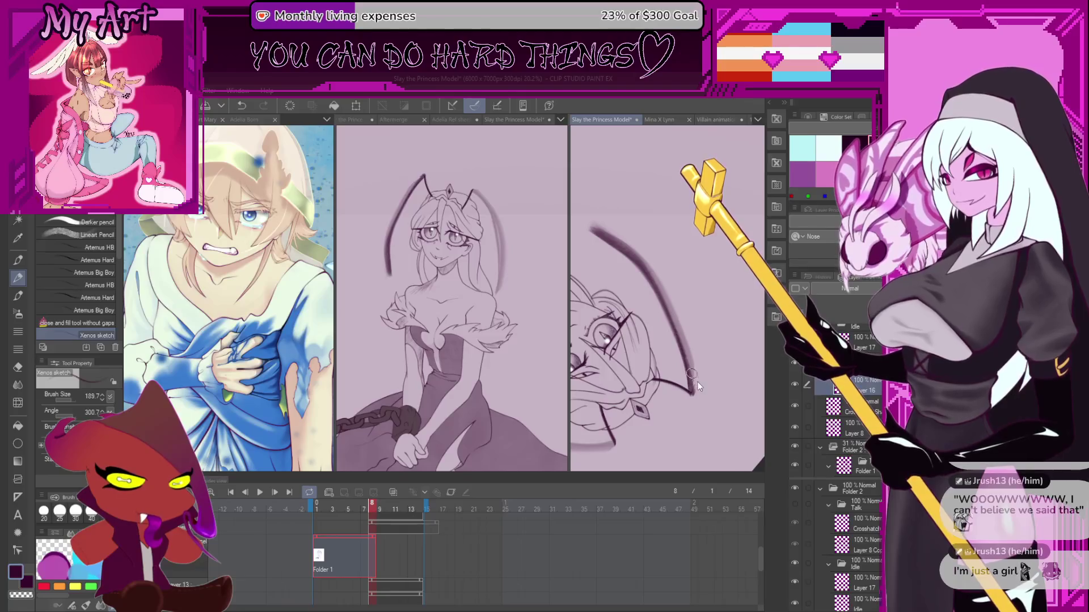
pyautogui.moveTo(671, 319); pyautogui.dragTo(683, 376)
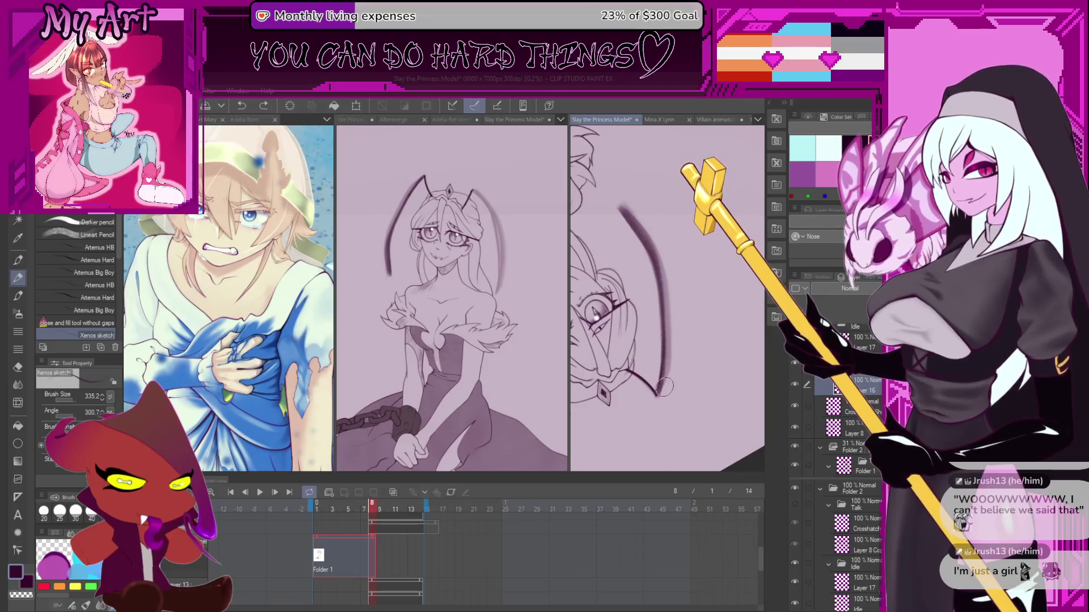
# - Ink bold strokes along the antenna curve, undoing and redrawing misses until it sits right
pyautogui.moveTo(672, 332); pyautogui.dragTo(664, 274)
pyautogui.moveTo(644, 215)
pyautogui.mouseDown()
pyautogui.moveTo(694, 301)
pyautogui.moveTo(717, 256)
pyautogui.moveTo(678, 290)
pyautogui.mouseUp()
pyautogui.hotkey('ctrl', 'z')
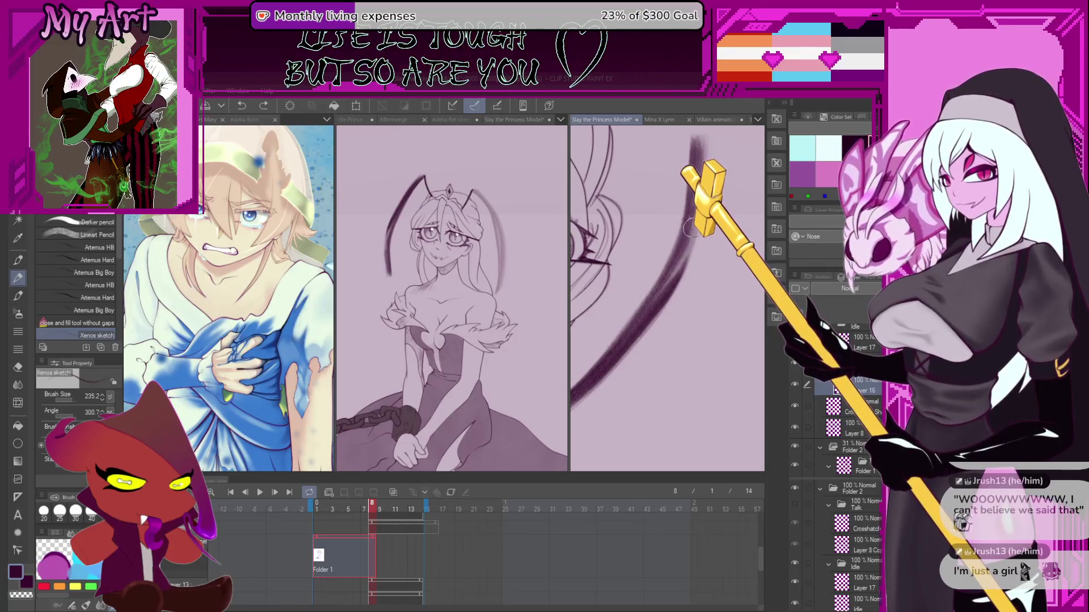
pyautogui.moveTo(689, 241); pyautogui.dragTo(651, 305)
pyautogui.hotkey('ctrl', 'z')
pyautogui.moveTo(709, 221)
pyautogui.mouseDown()
pyautogui.moveTo(663, 274)
pyautogui.moveTo(669, 335)
pyautogui.moveTo(580, 397)
pyautogui.moveTo(629, 323)
pyautogui.mouseUp()
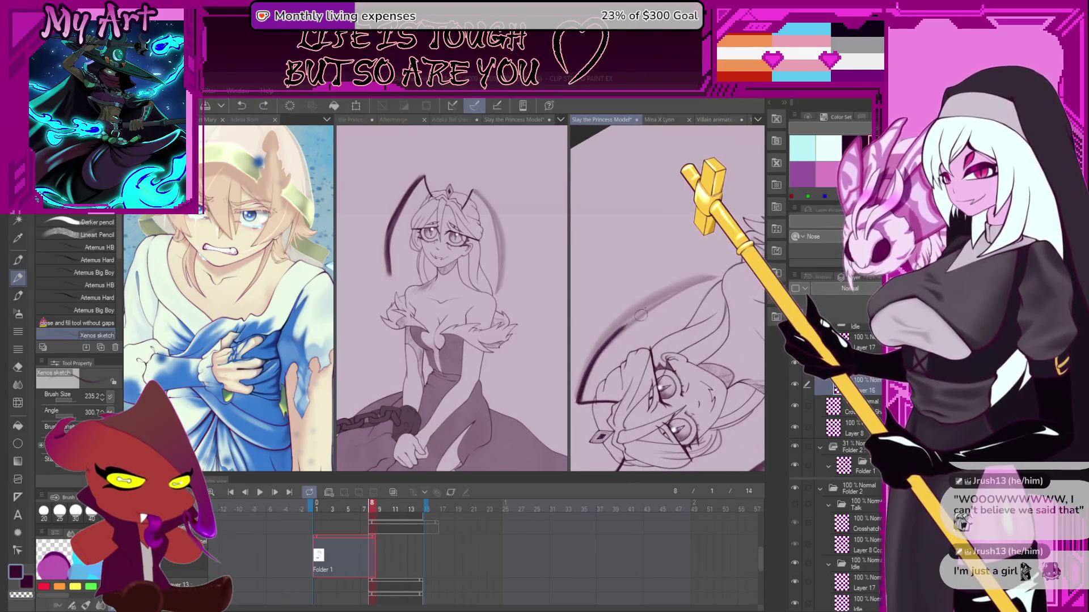
pyautogui.moveTo(719, 276); pyautogui.dragTo(603, 385)
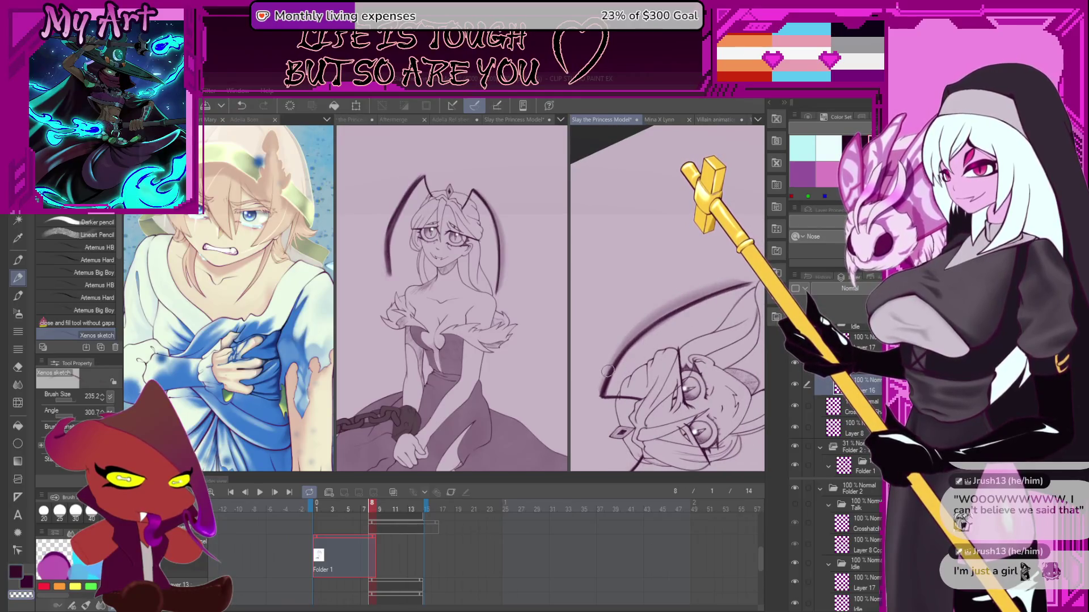
# - Darken the lower antenna arc with overstrokes, extend it right, and undo the misses
pyautogui.moveTo(631, 338); pyautogui.dragTo(601, 391)
pyautogui.moveTo(659, 312); pyautogui.dragTo(603, 385)
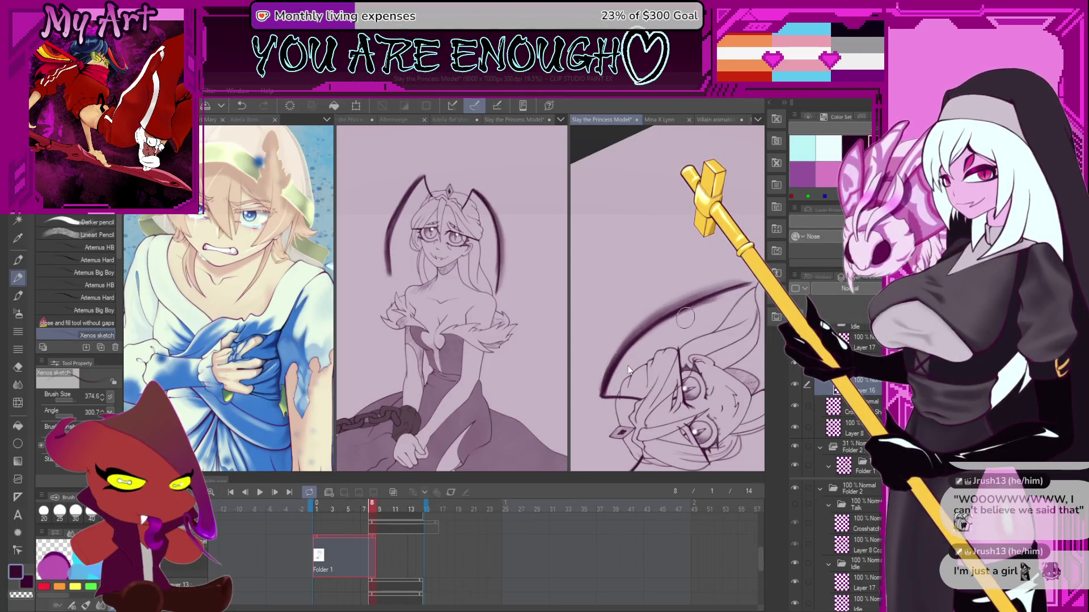
pyautogui.hotkey('ctrl', 'z')
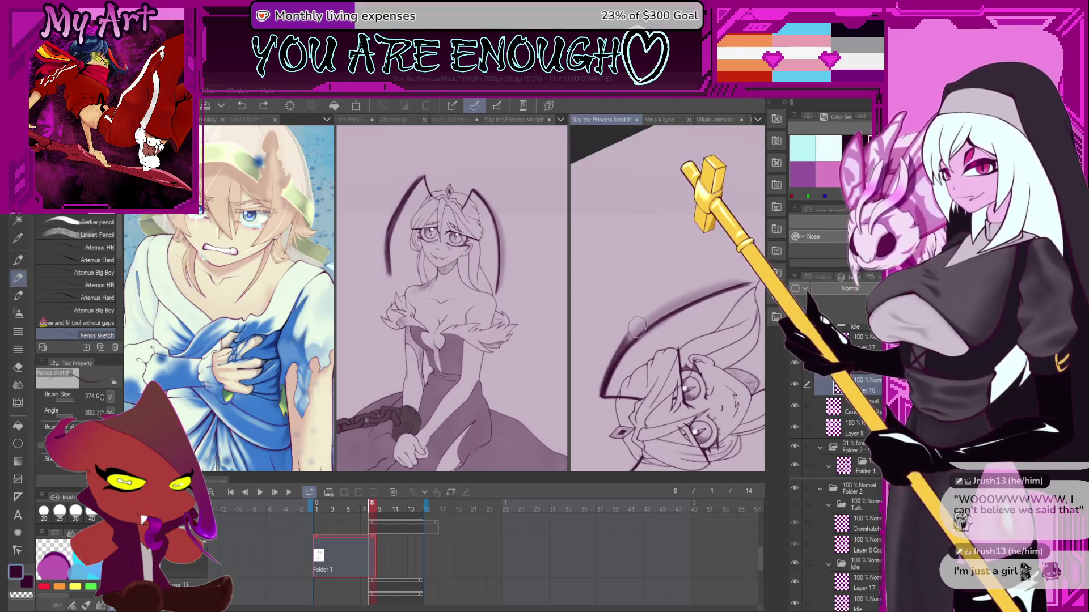
pyautogui.moveTo(732, 285); pyautogui.dragTo(749, 286)
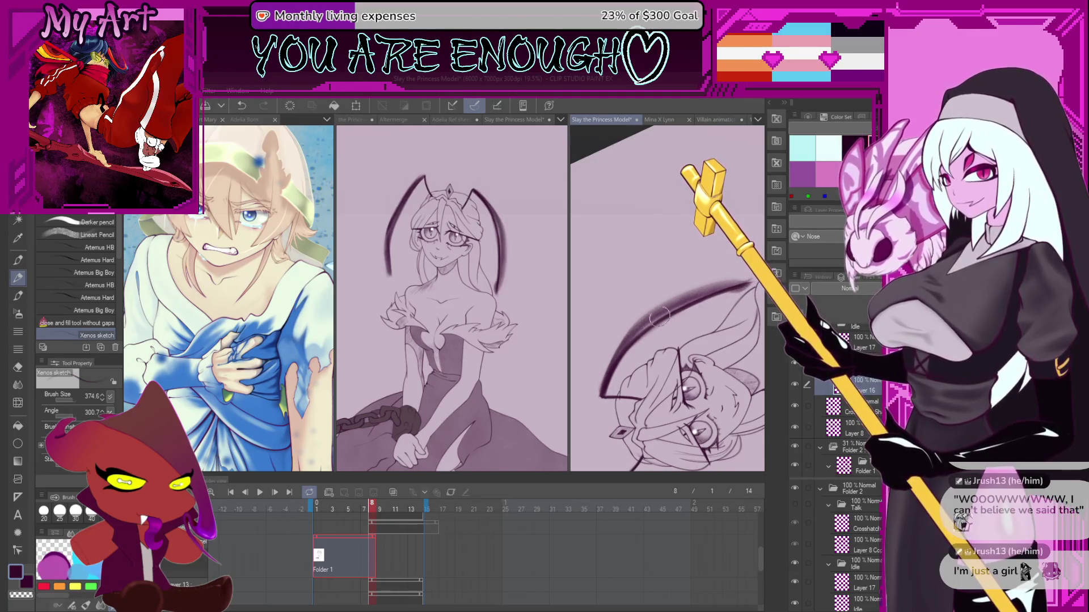
pyautogui.scroll(4, 656, 323)
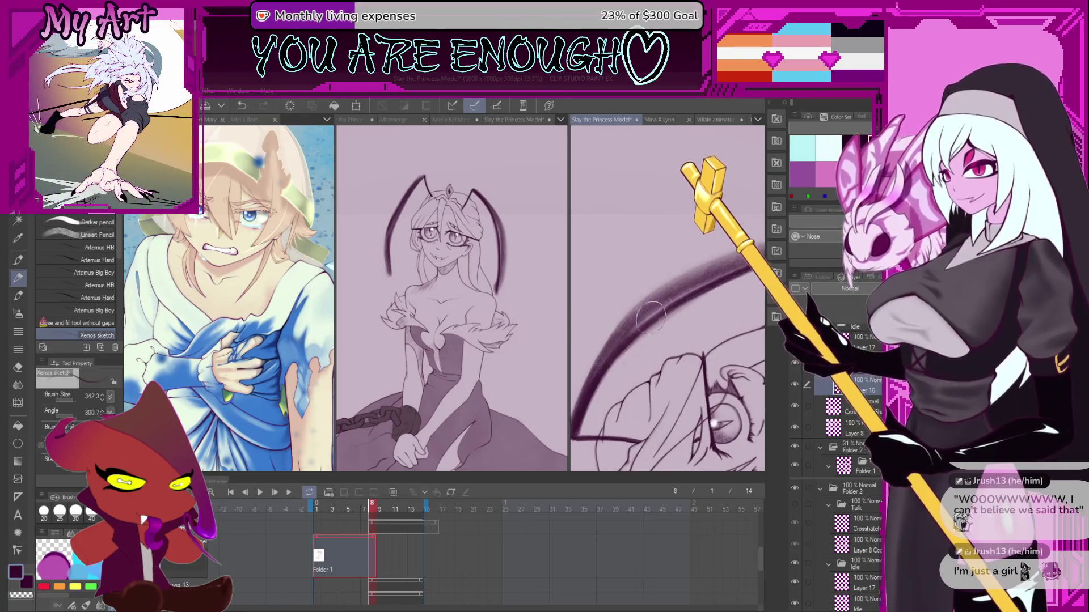
pyautogui.hotkey('ctrl', 'z')
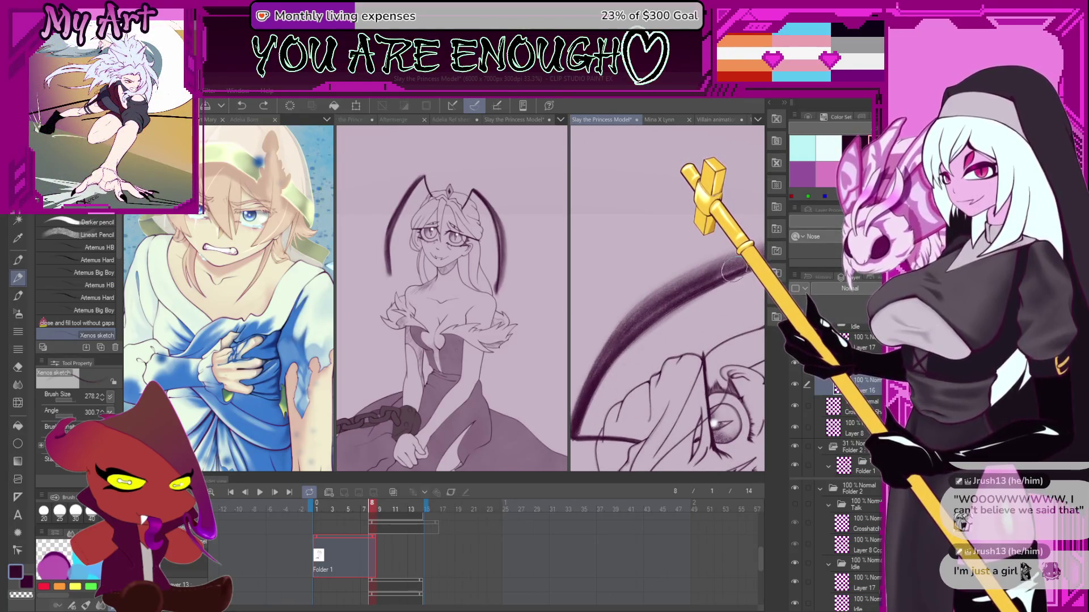
# - Dab a pen mark on the antenna, undo the last arc, and straighten the zoomed-out view
pyautogui.moveTo(726, 278); pyautogui.dragTo(674, 299)
pyautogui.click(675, 304)
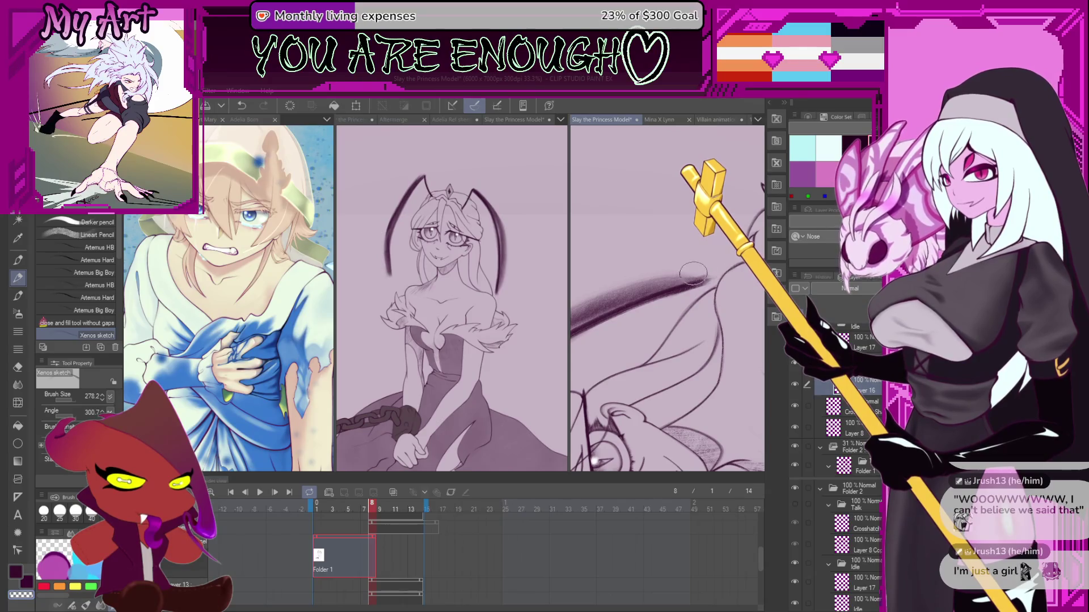
pyautogui.moveTo(723, 271); pyautogui.dragTo(617, 329)
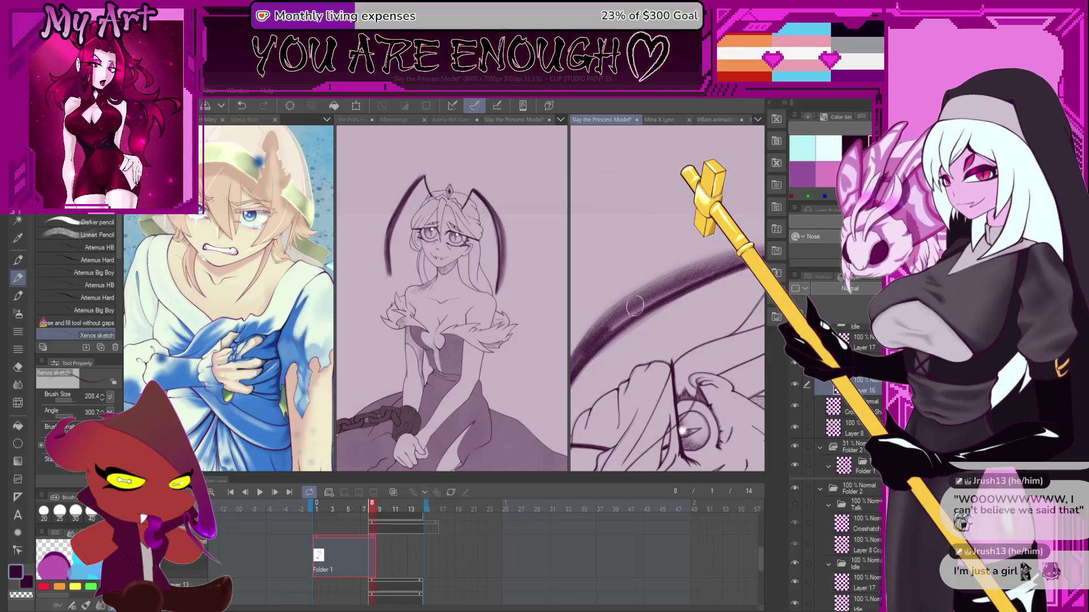
pyautogui.hotkey('ctrl', 'z')
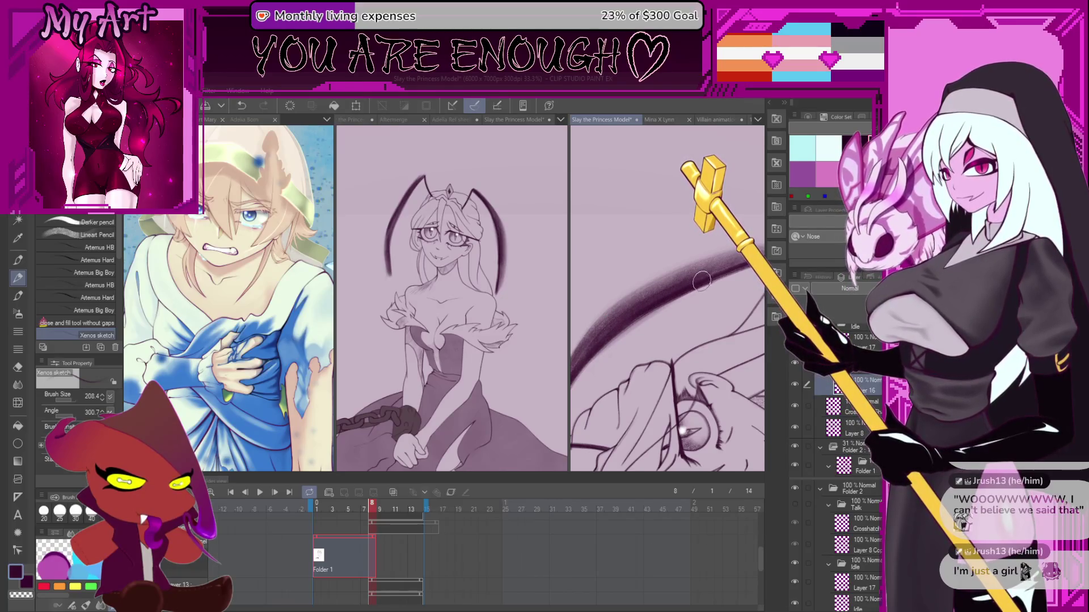
pyautogui.moveTo(726, 269); pyautogui.dragTo(624, 340)
pyautogui.scroll(-1, 380, 561)
pyautogui.scroll(1, 380, 560)
# - Select Folder 1's animation cell at frame 7, then Layer 9's track in the timeline
pyautogui.click(367, 531)
pyautogui.scroll(-3, 370, 538)
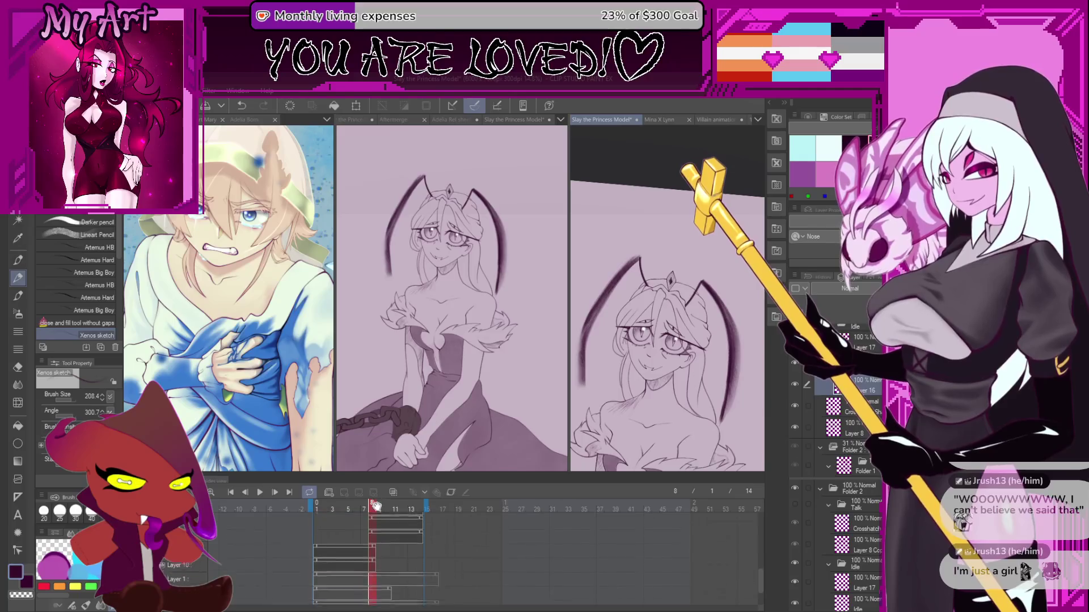
pyautogui.click(365, 543)
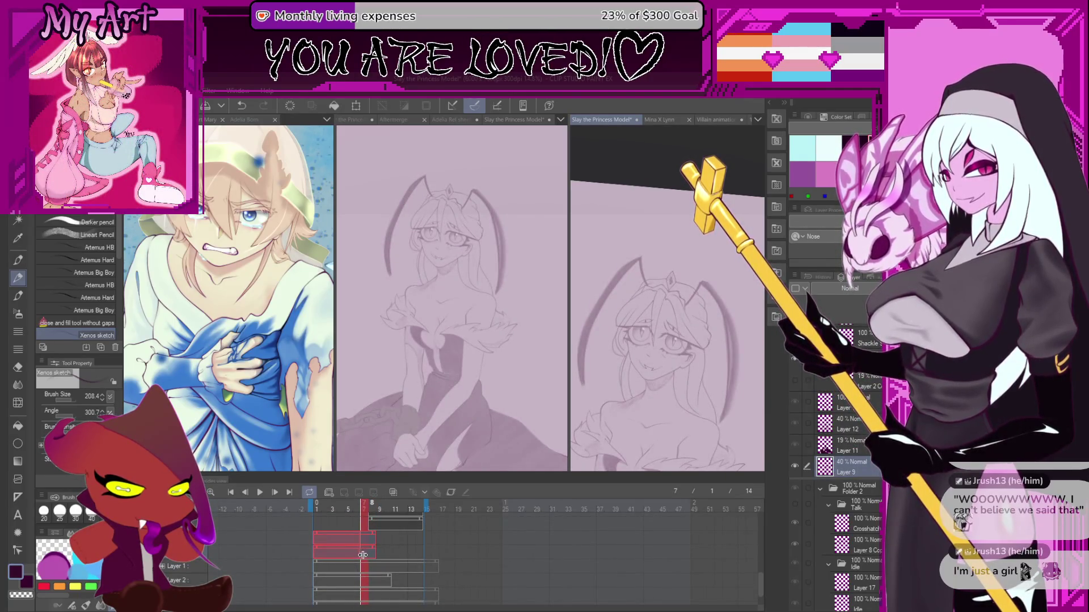
pyautogui.scroll(3, 368, 556)
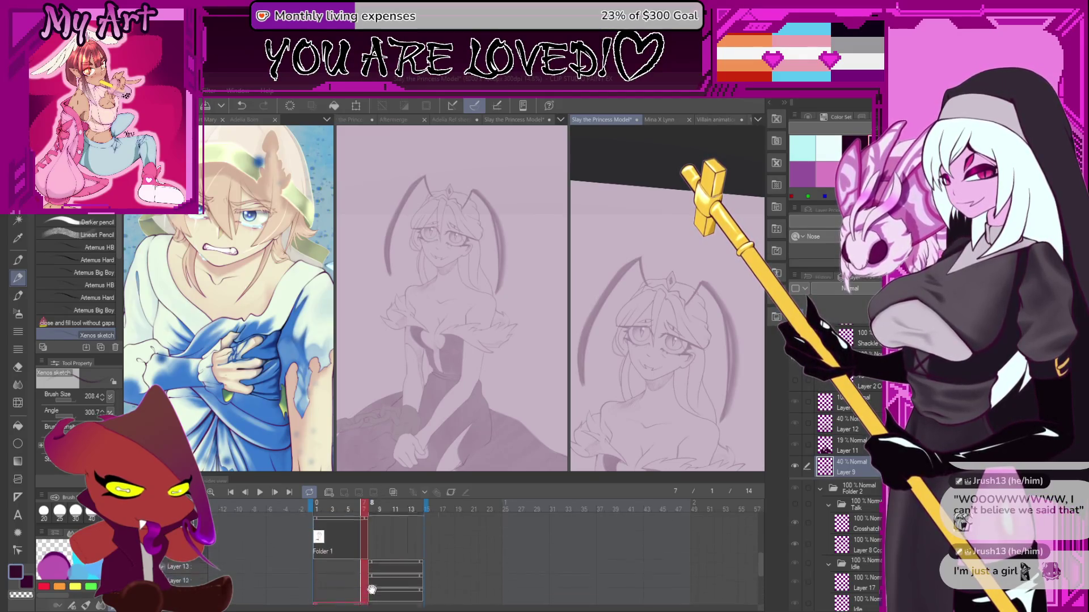
pyautogui.scroll(-3, 378, 563)
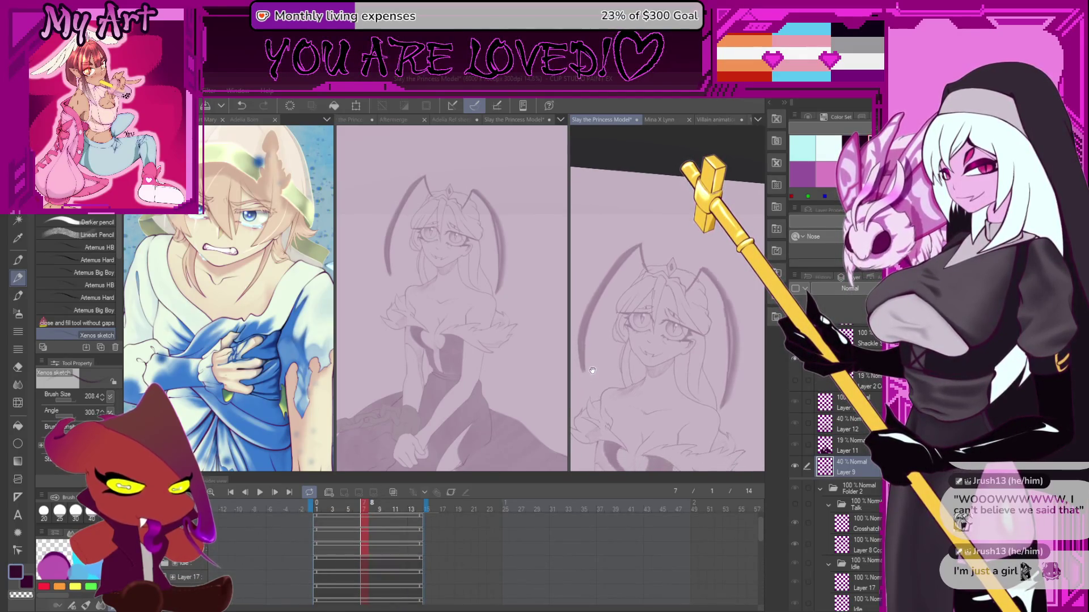
pyautogui.scroll(3, 341, 565)
pyautogui.click(340, 578)
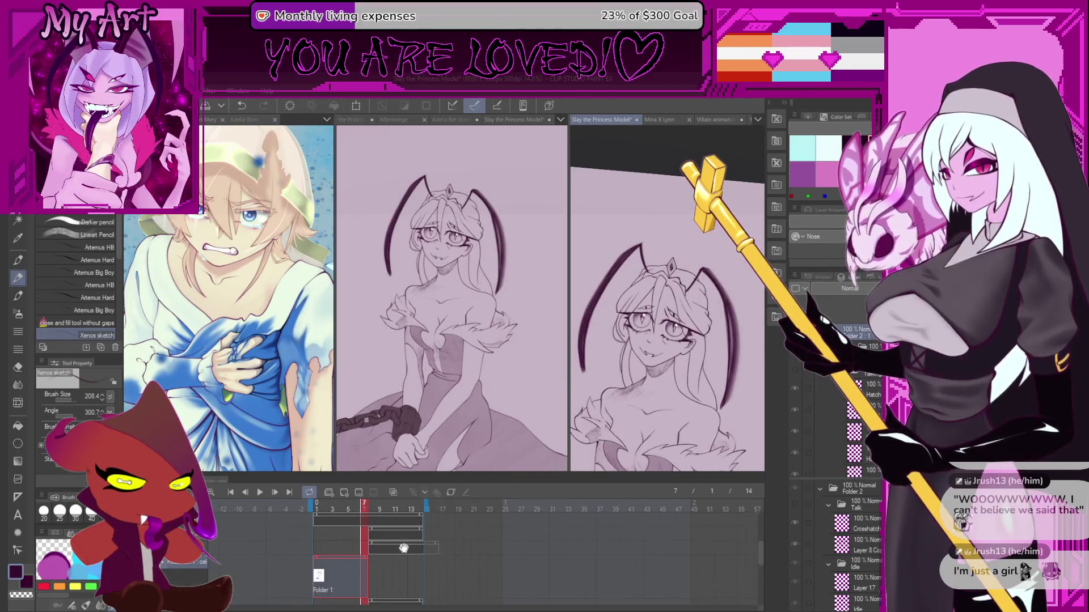
pyautogui.scroll(-2, 404, 548)
pyautogui.click(346, 563)
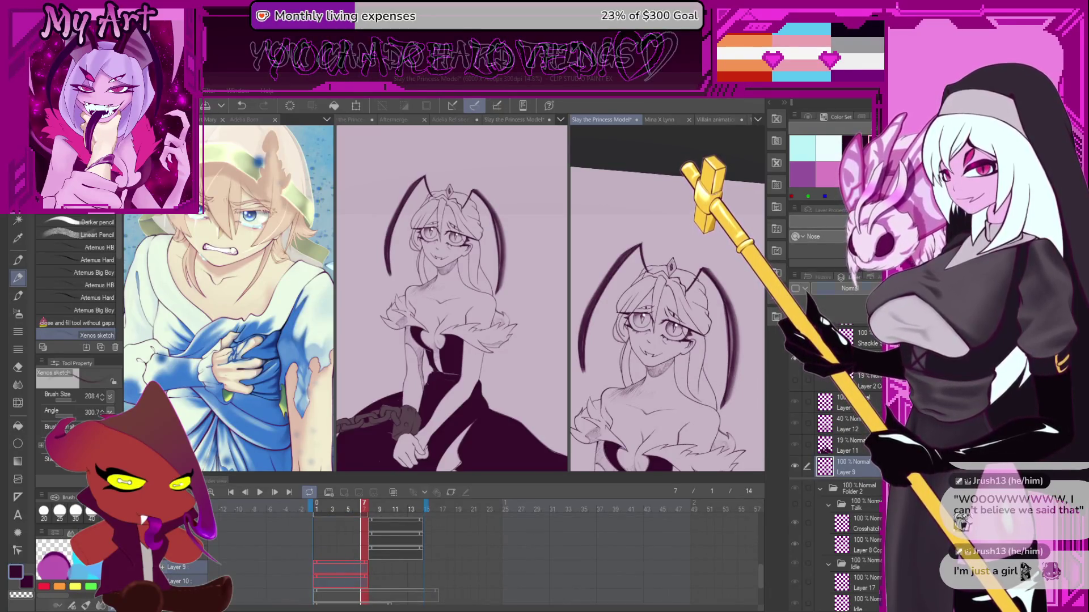
# - Undo the last edit, restore the ink lines in the middle view, and play the animation through
pyautogui.hotkey('ctrl', 'z')
pyautogui.click(491, 403)
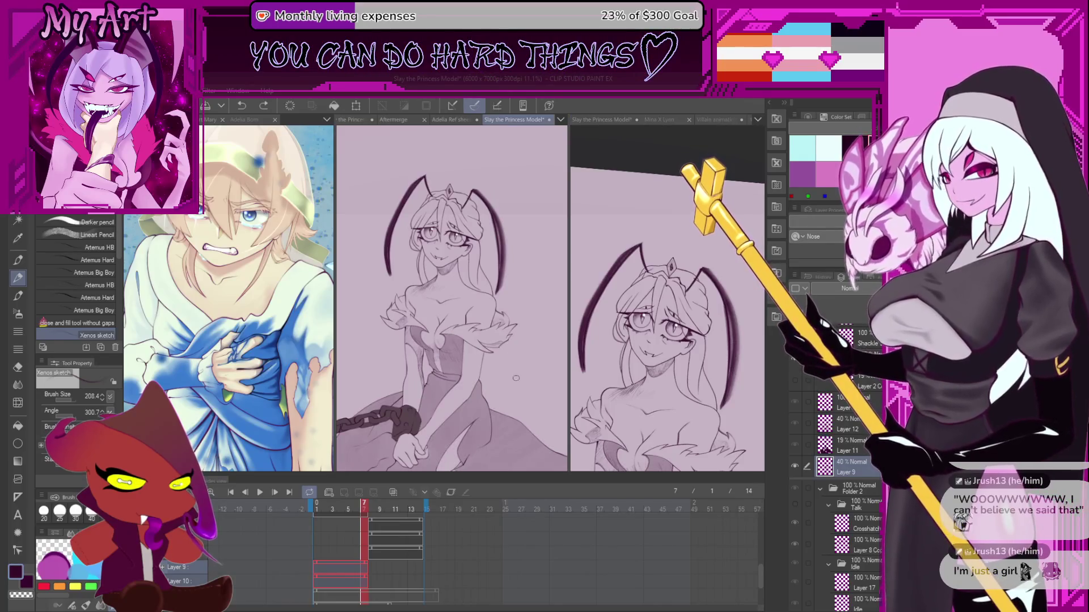
pyautogui.hotkey('ctrl', 'z')
pyautogui.hotkey('ctrl', 'z')
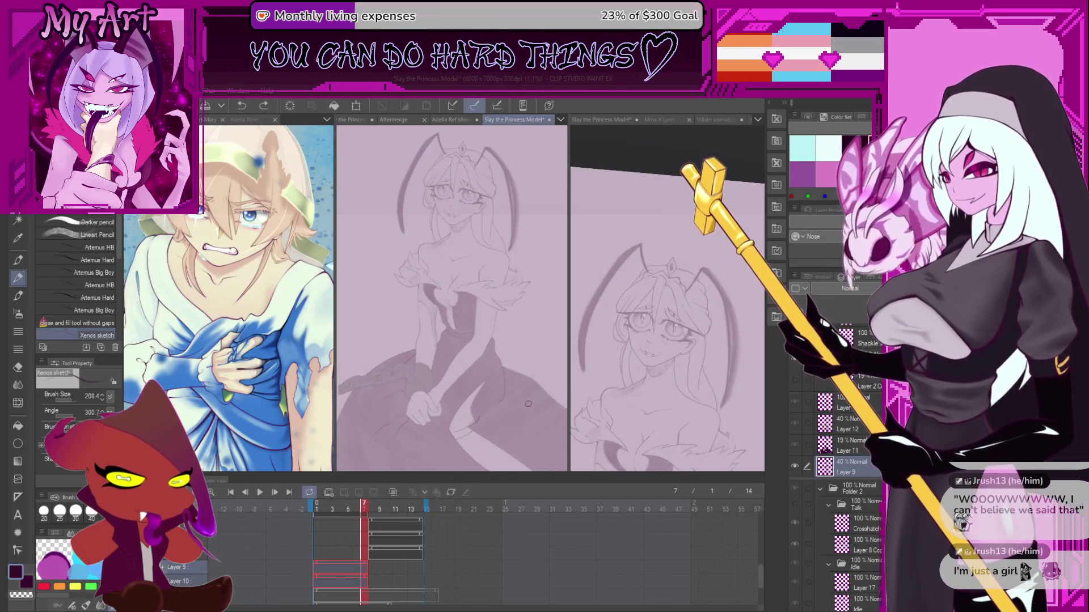
pyautogui.hotkey('ctrl', 'y')
pyautogui.scroll(-2, 528, 403)
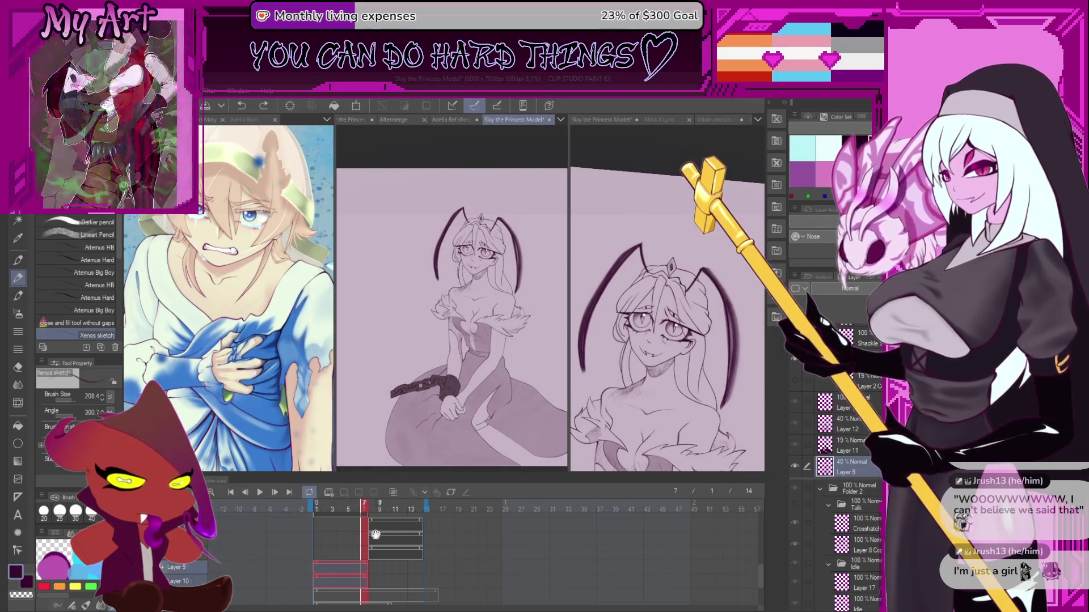
pyautogui.click(260, 493)
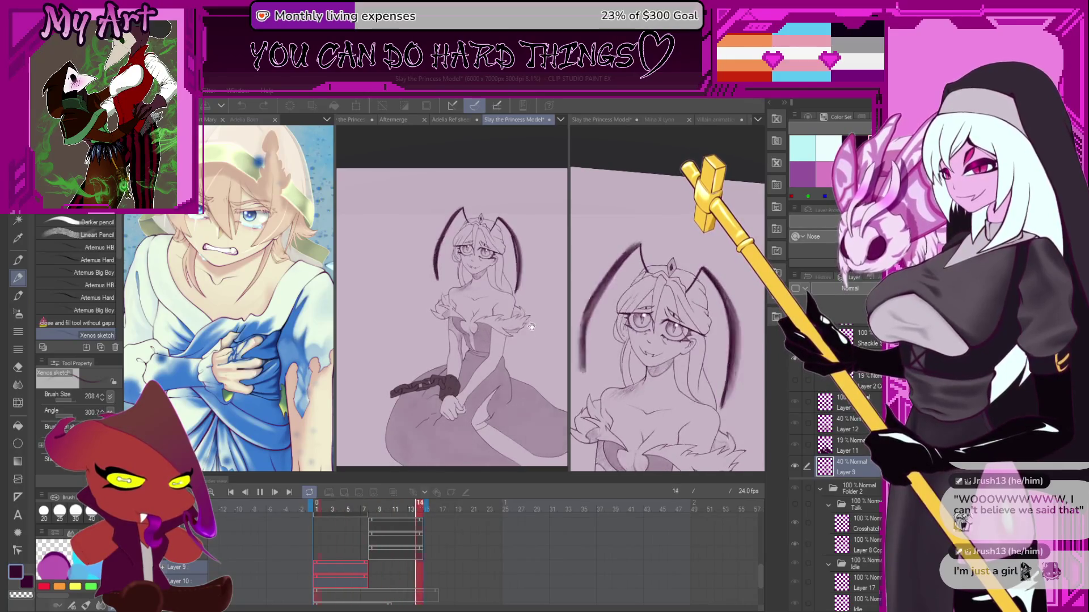
pyautogui.click(260, 492)
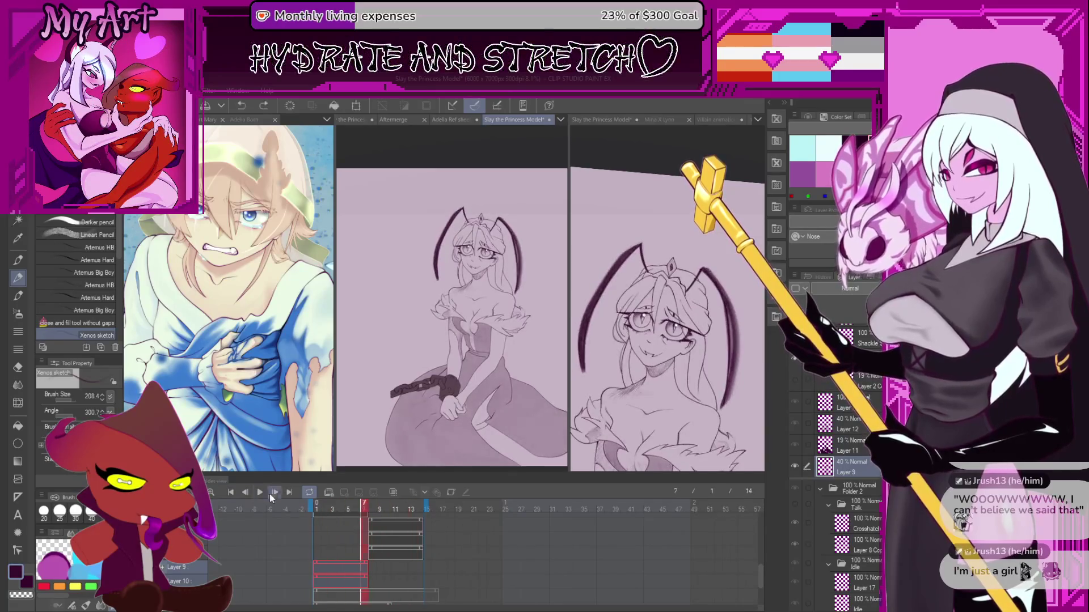
# - Collapse the Talk layer folder, then play and stop the 14-frame animation again
pyautogui.scroll(-3, 366, 548)
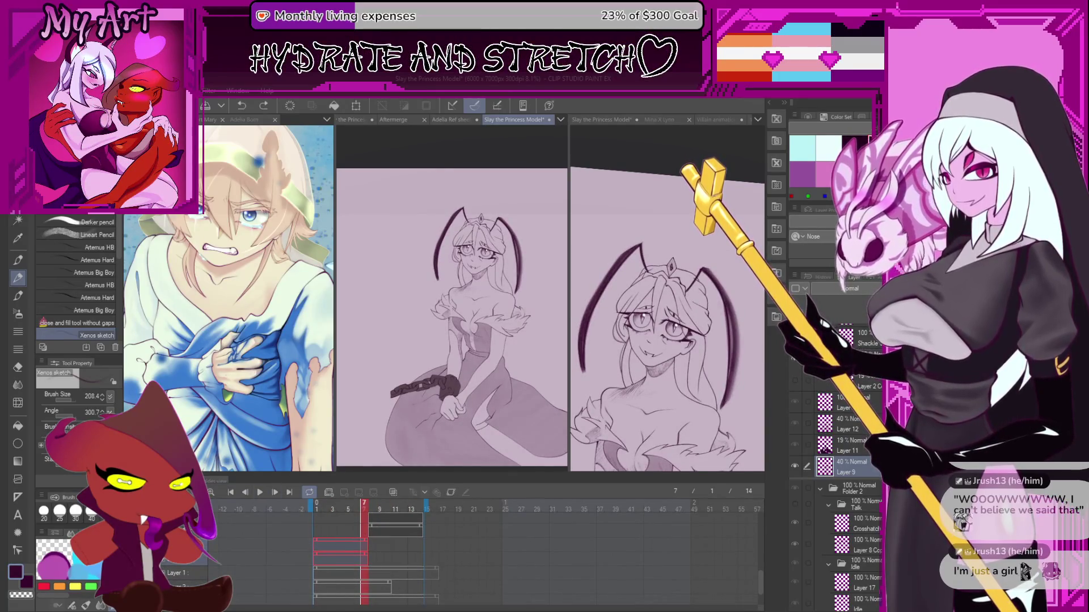
pyautogui.scroll(3, 851, 397)
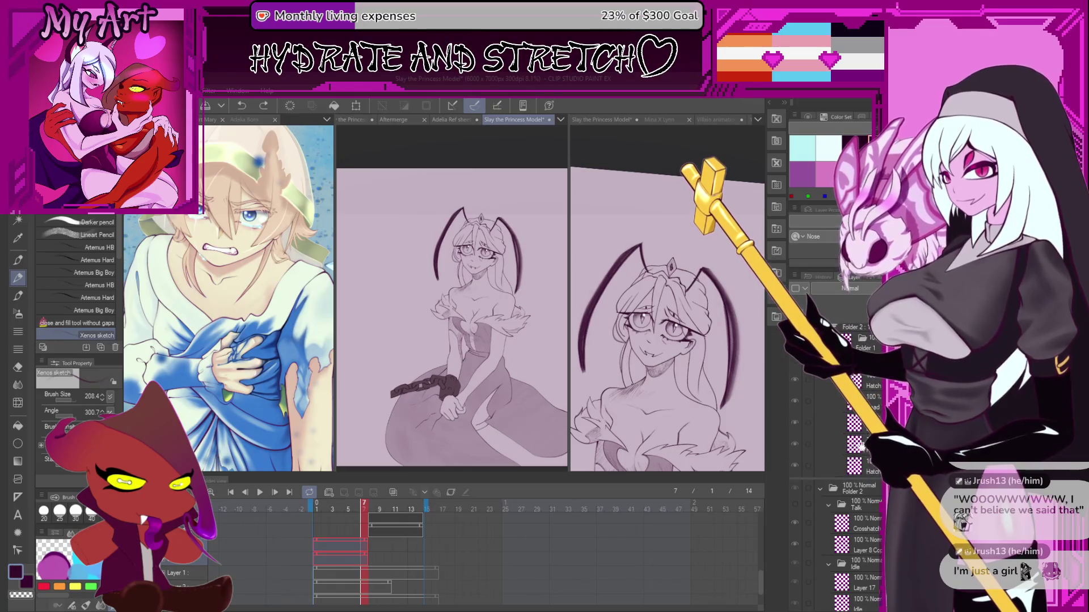
pyautogui.scroll(2, 851, 397)
pyautogui.scroll(-3, 817, 425)
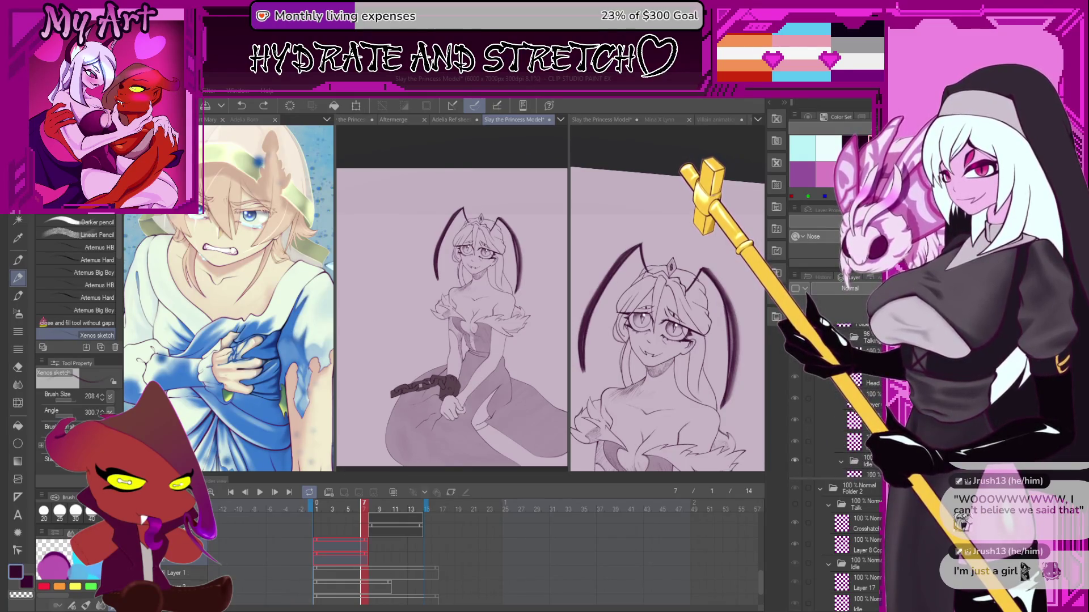
pyautogui.scroll(-3, 798, 439)
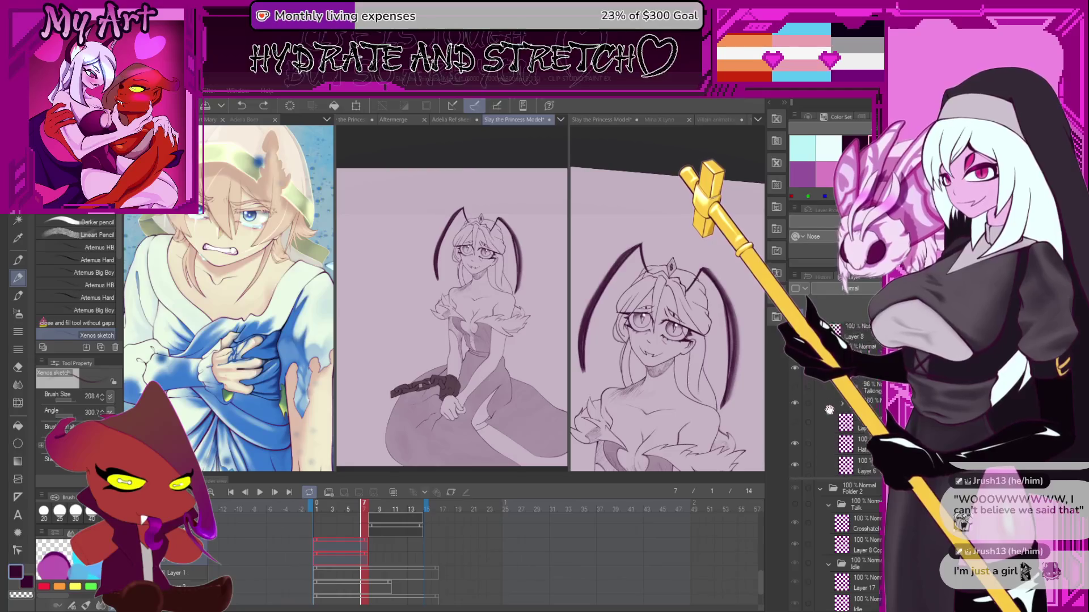
pyautogui.scroll(-3, 827, 397)
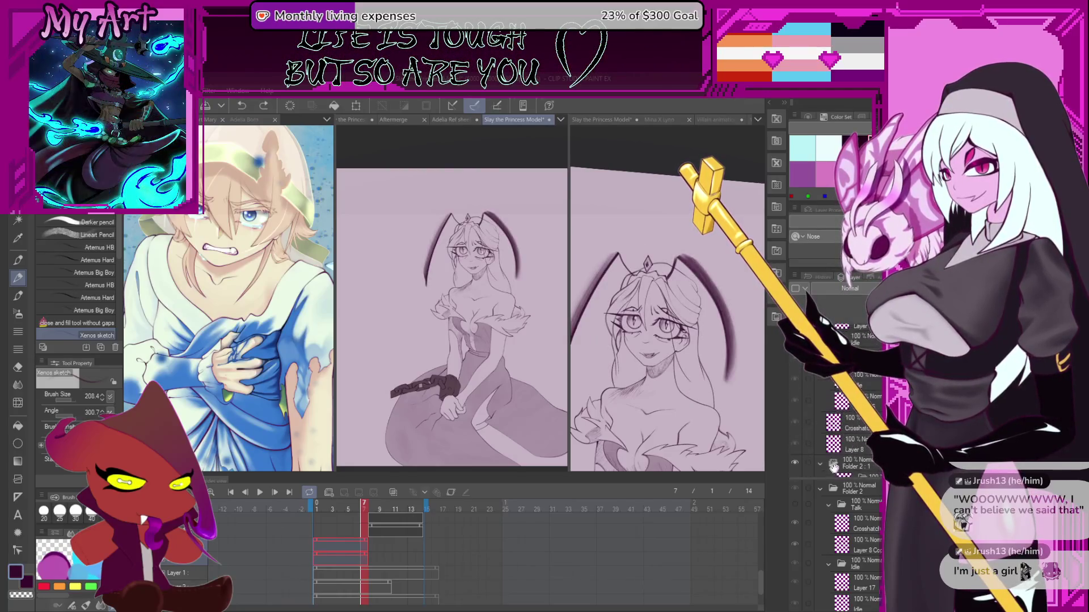
pyautogui.click(828, 505)
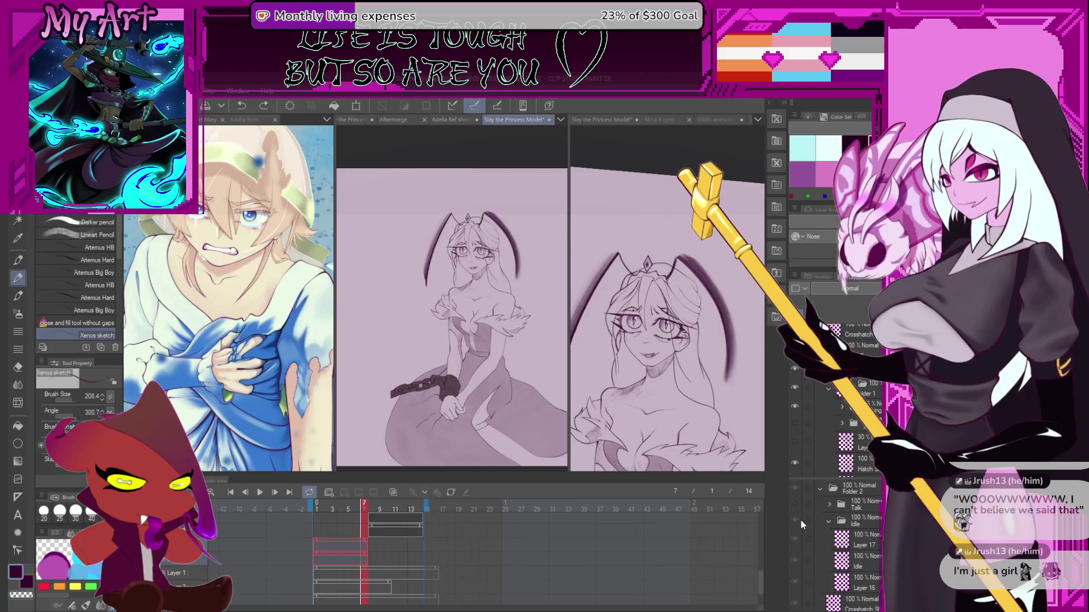
pyautogui.click(259, 492)
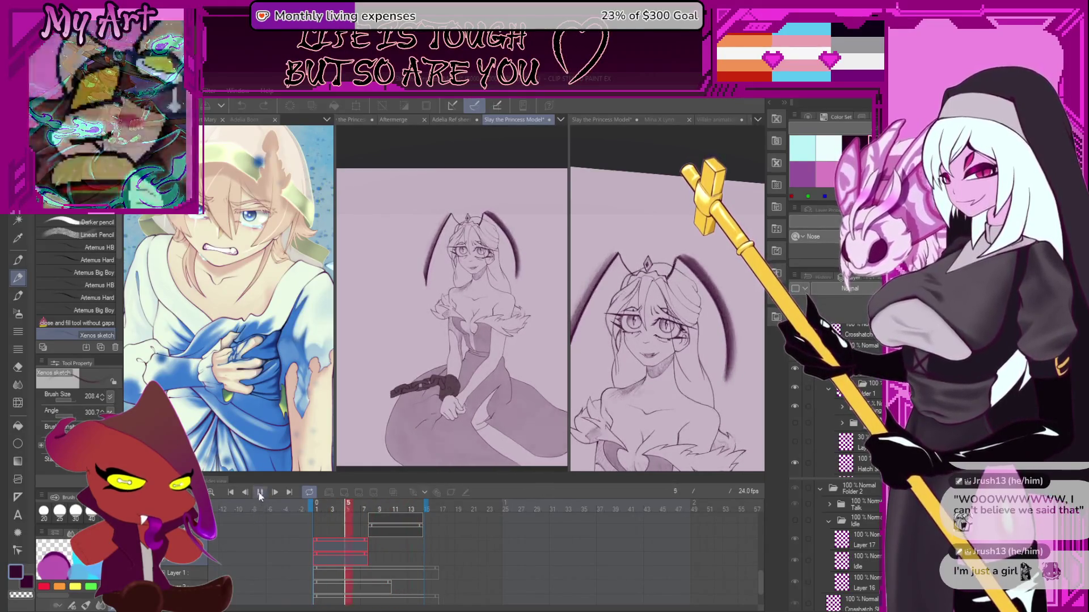
pyautogui.click(258, 493)
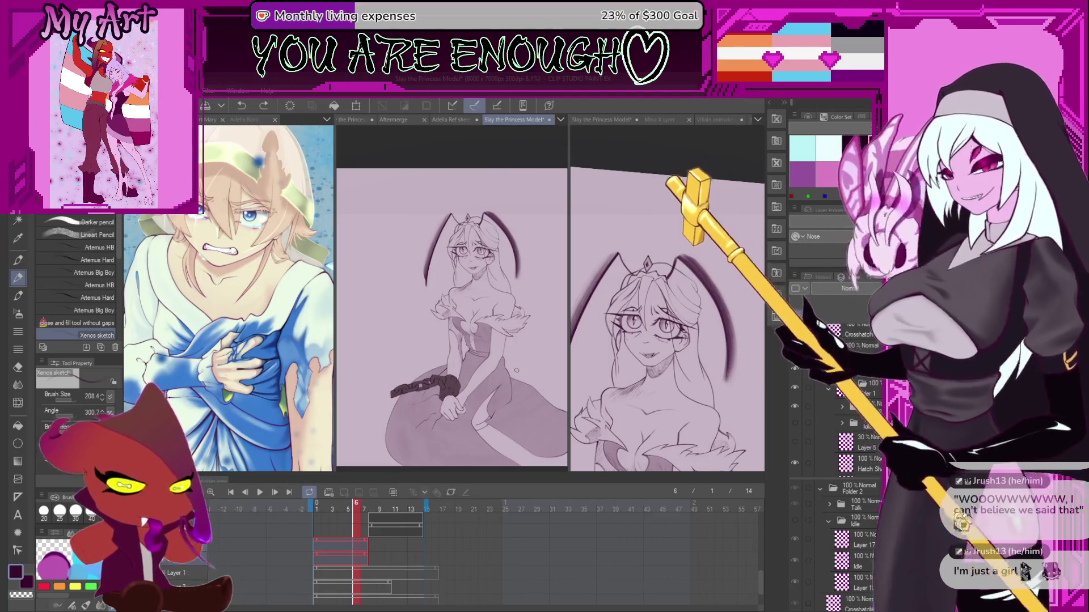
# - Frame the whole figure in the right-hand view and shrink it from the top-left transform handle
pyautogui.click(617, 335)
pyautogui.hotkey('ctrl', '0')
pyautogui.moveTo(678, 317)
pyautogui.mouseDown()
pyautogui.moveTo(667, 379)
pyautogui.moveTo(652, 330)
pyautogui.moveTo(624, 296)
pyautogui.mouseUp()
pyautogui.scroll(-2, 652, 323)
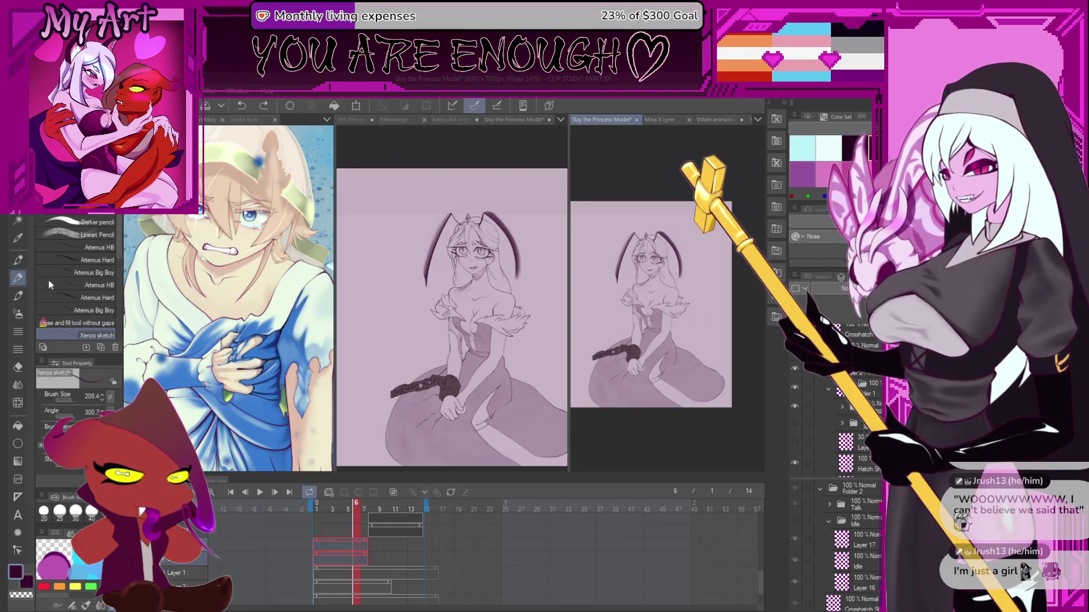
pyautogui.moveTo(614, 253); pyautogui.dragTo(650, 278)
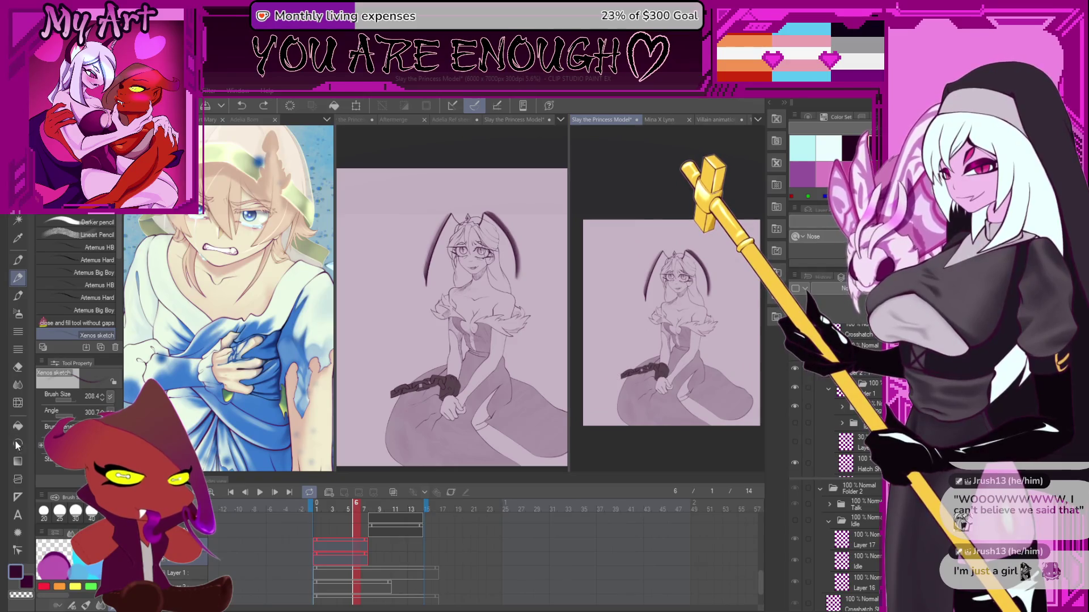
pyautogui.hotkey('ctrl', 't')
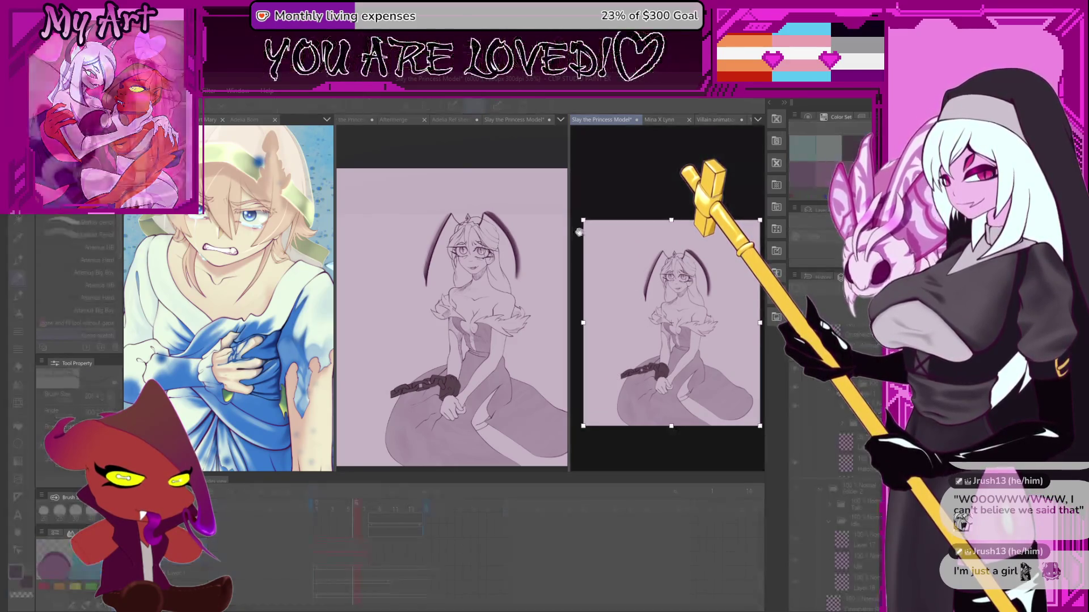
pyautogui.moveTo(585, 223); pyautogui.dragTo(610, 242)
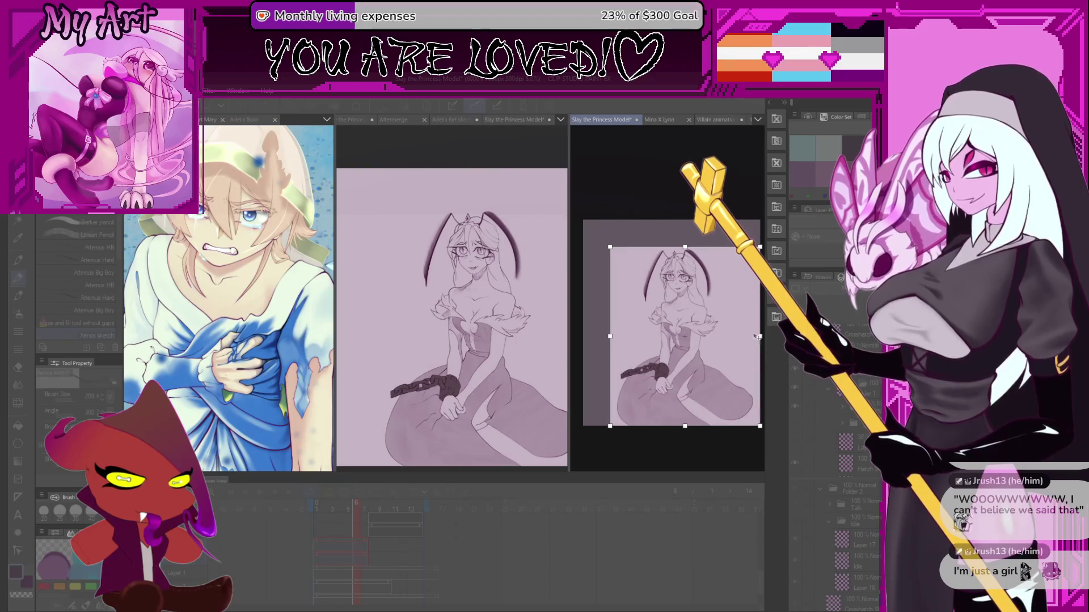
# - Nudge the right side inward, commit the scale, crop the canvas to about 4900 px, and save
pyautogui.moveTo(760, 335); pyautogui.dragTo(757, 336)
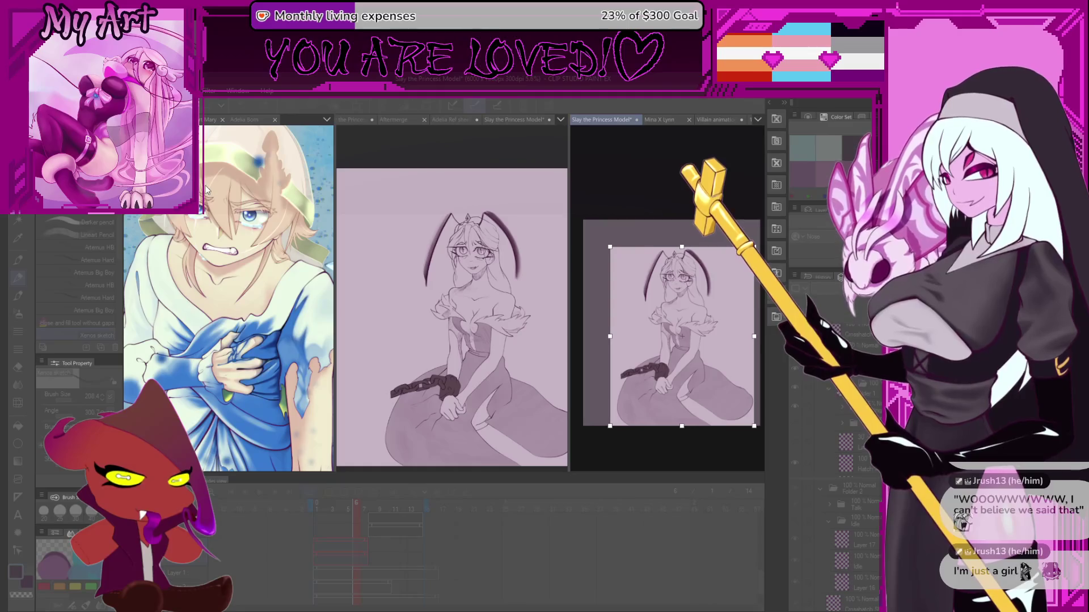
pyautogui.press('Return')
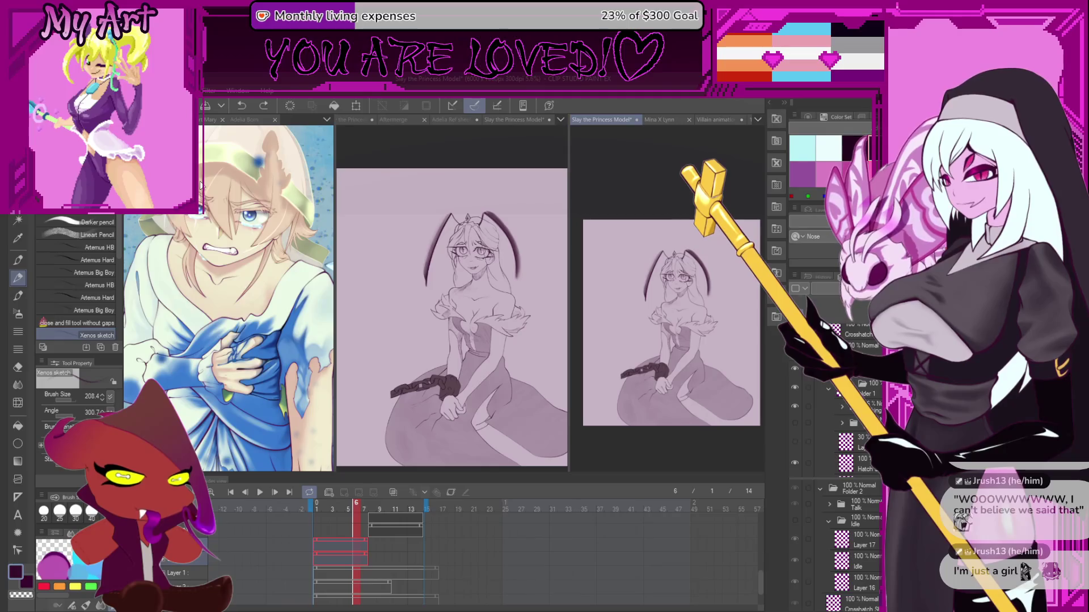
pyautogui.hotkey('ctrl', 'y')
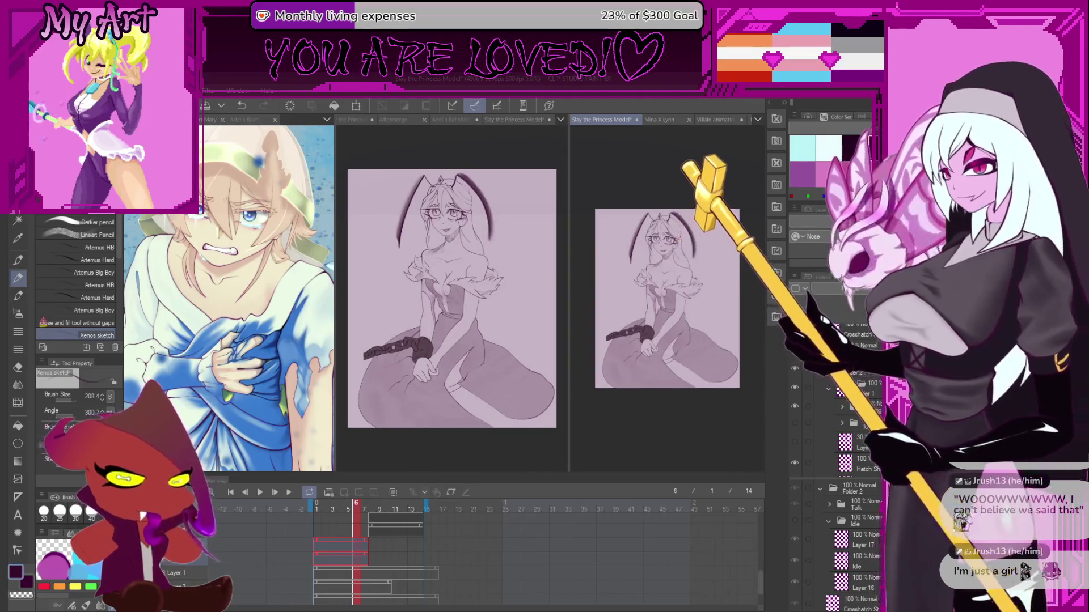
pyautogui.hotkey('ctrl', 's')
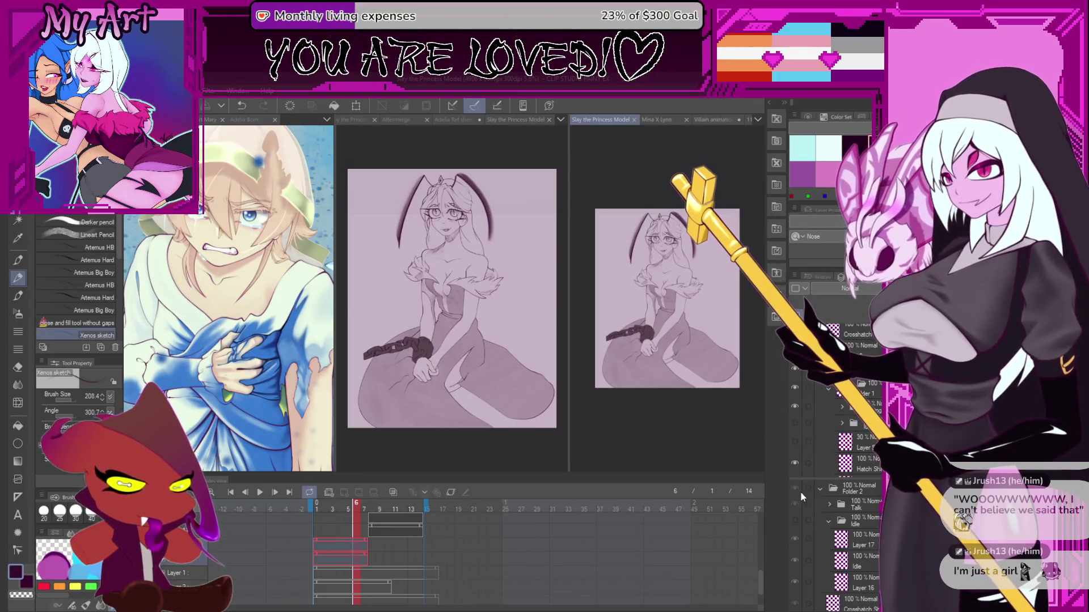
# - Toggle the head-and-hair layer and Paper background off and on, then zoom into the figure
pyautogui.click(795, 506)
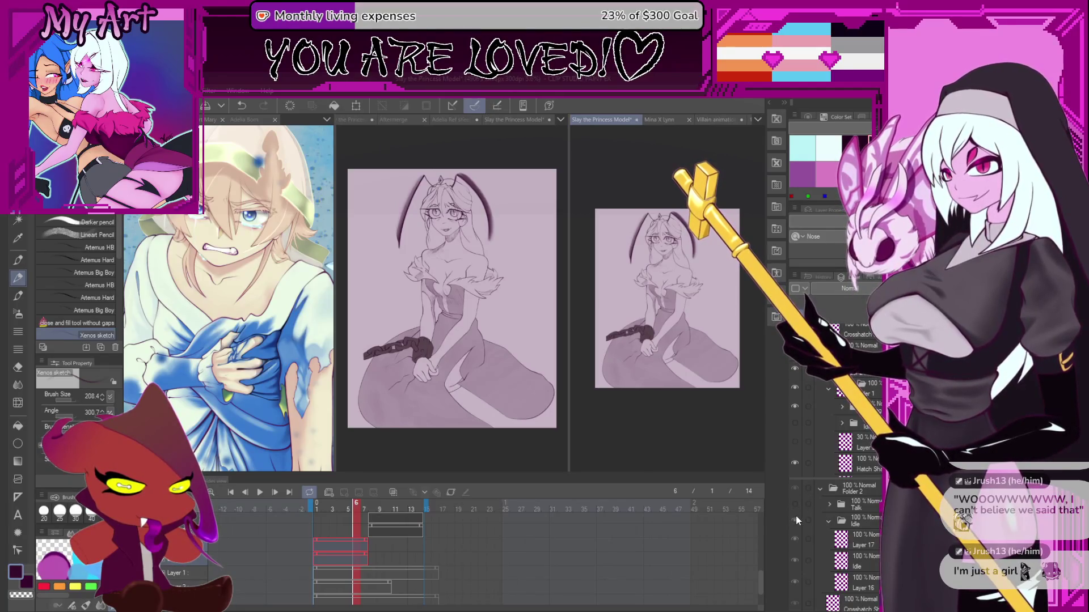
pyautogui.click(795, 419)
pyautogui.click(795, 435)
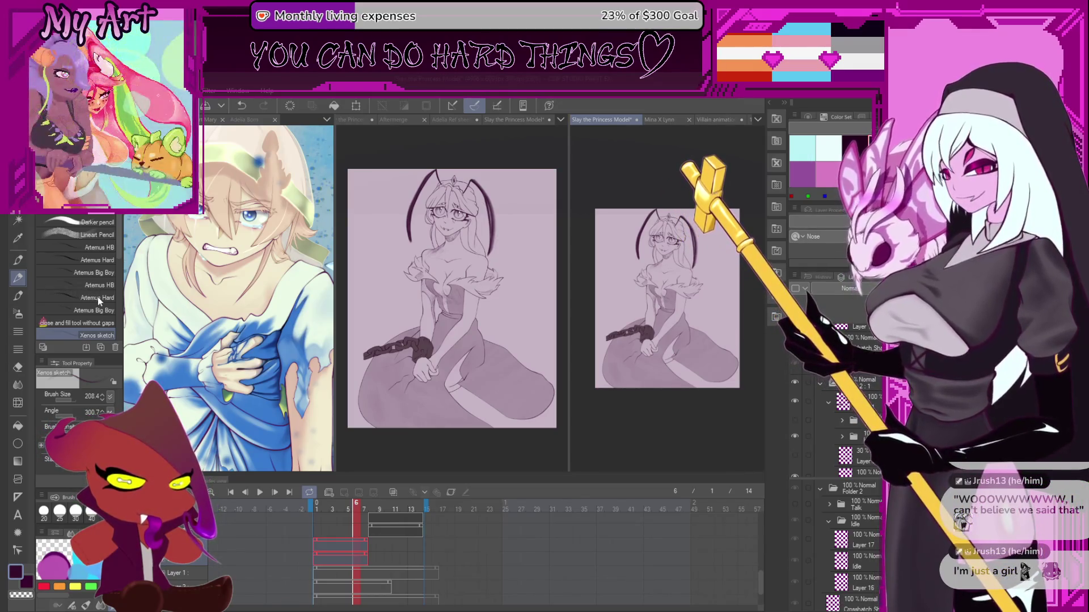
pyautogui.scroll(-5, 853, 436)
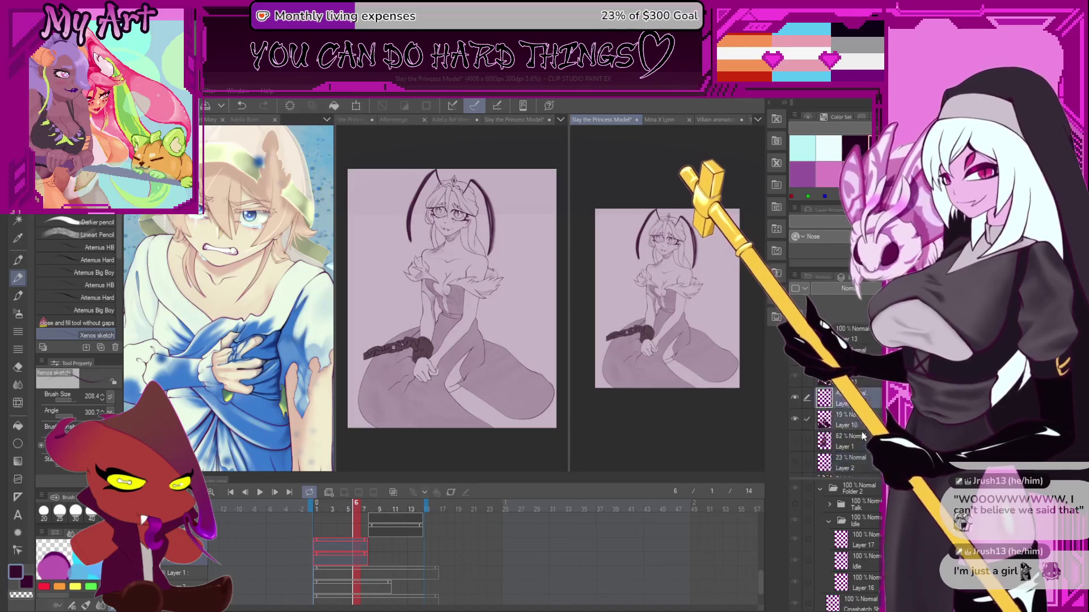
pyautogui.click(798, 465)
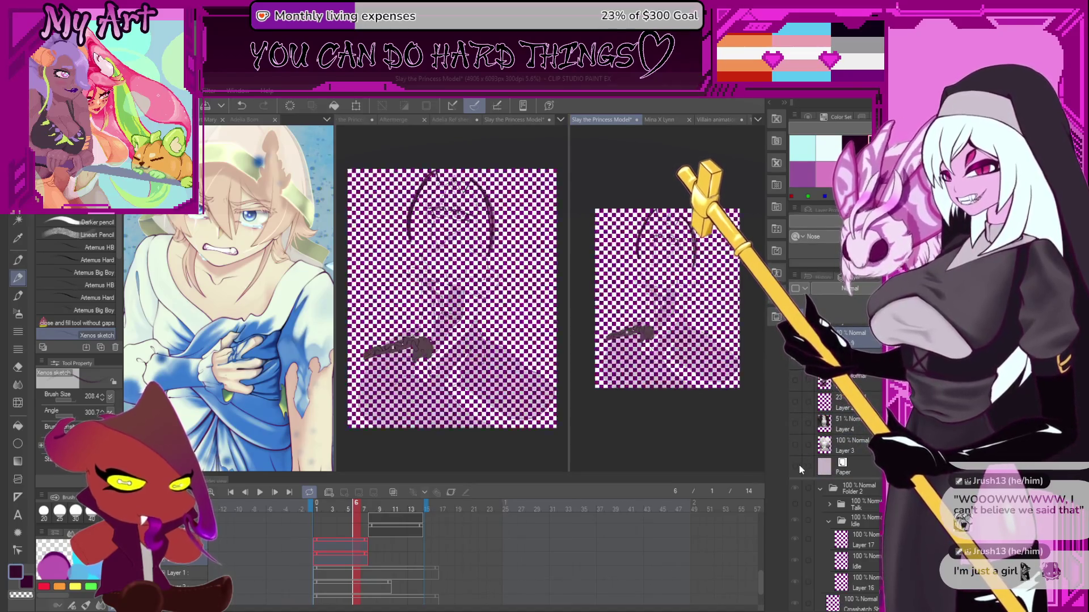
pyautogui.click(799, 465)
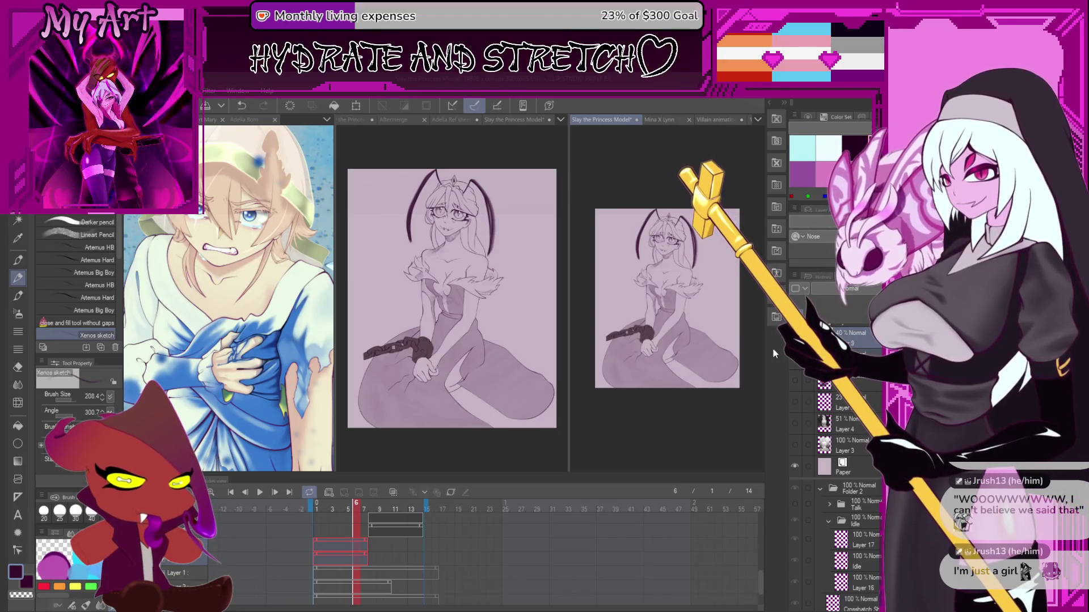
pyautogui.scroll(5, 727, 322)
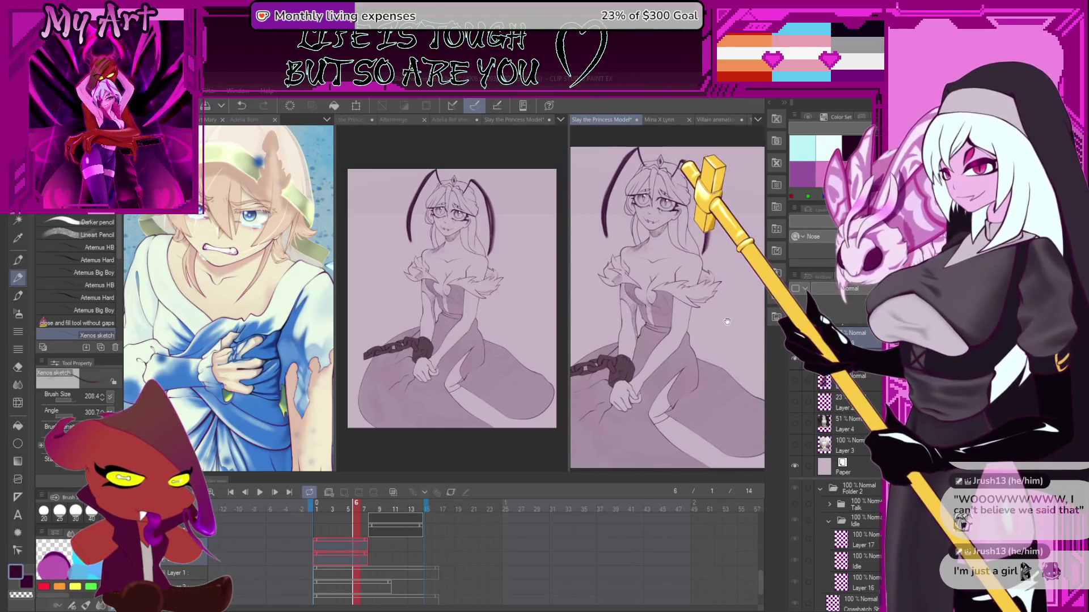
# - Auto-select across all layers to extend the selection over the whole figure, then view the horn and face
pyautogui.scroll(-1, 726, 322)
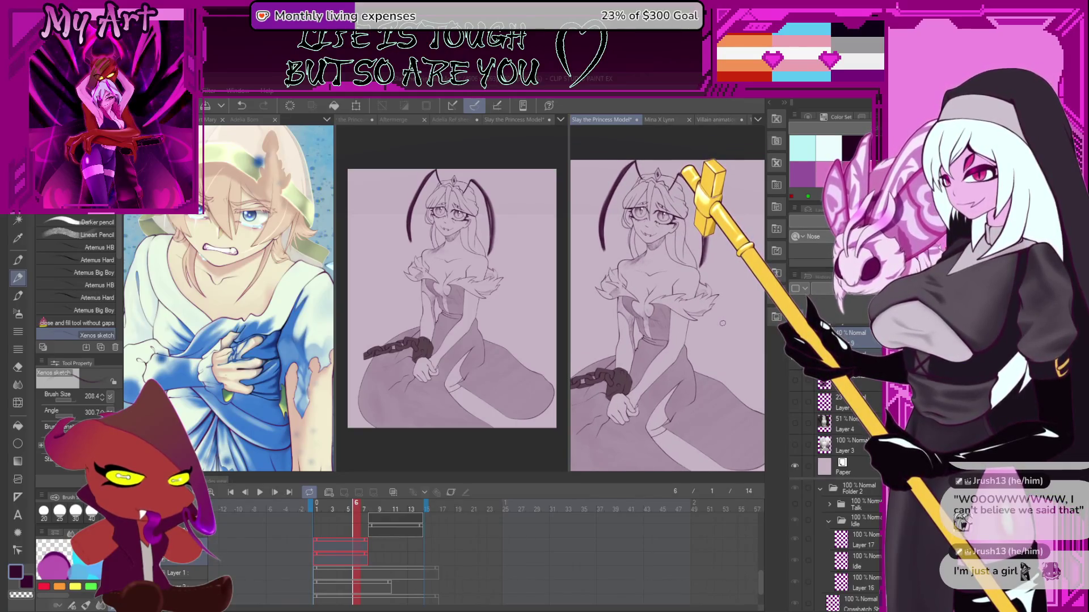
pyautogui.press('w')
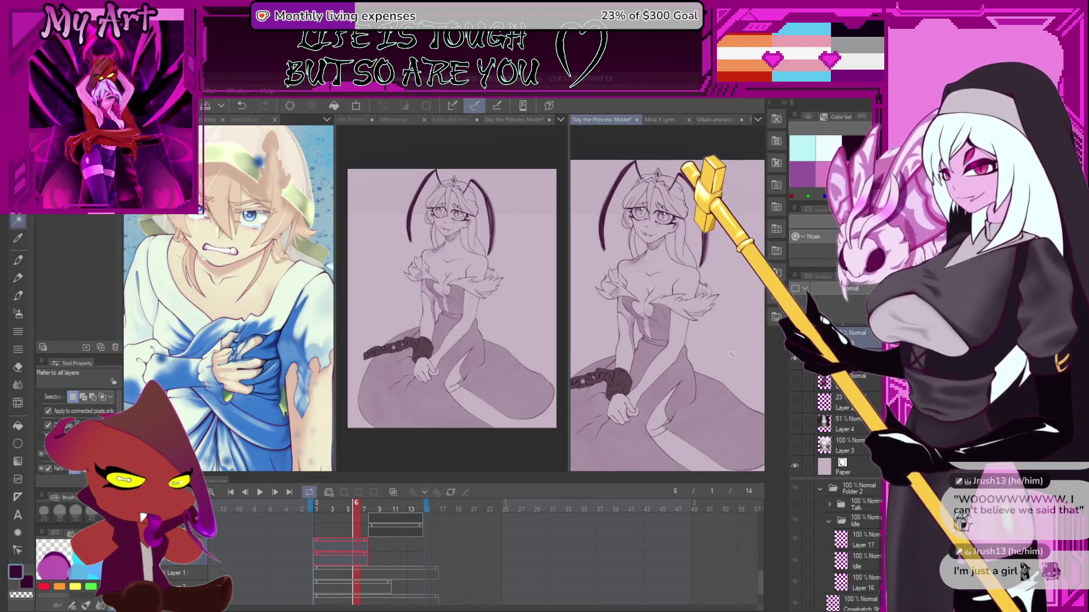
pyautogui.scroll(-2, 729, 356)
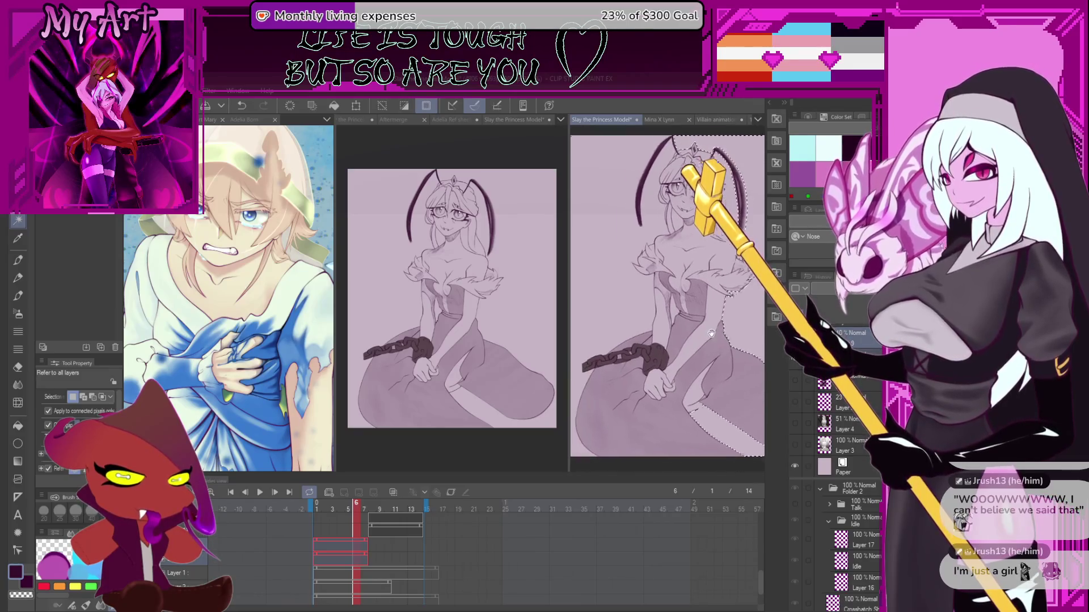
pyautogui.click(675, 385)
pyautogui.scroll(2, 675, 384)
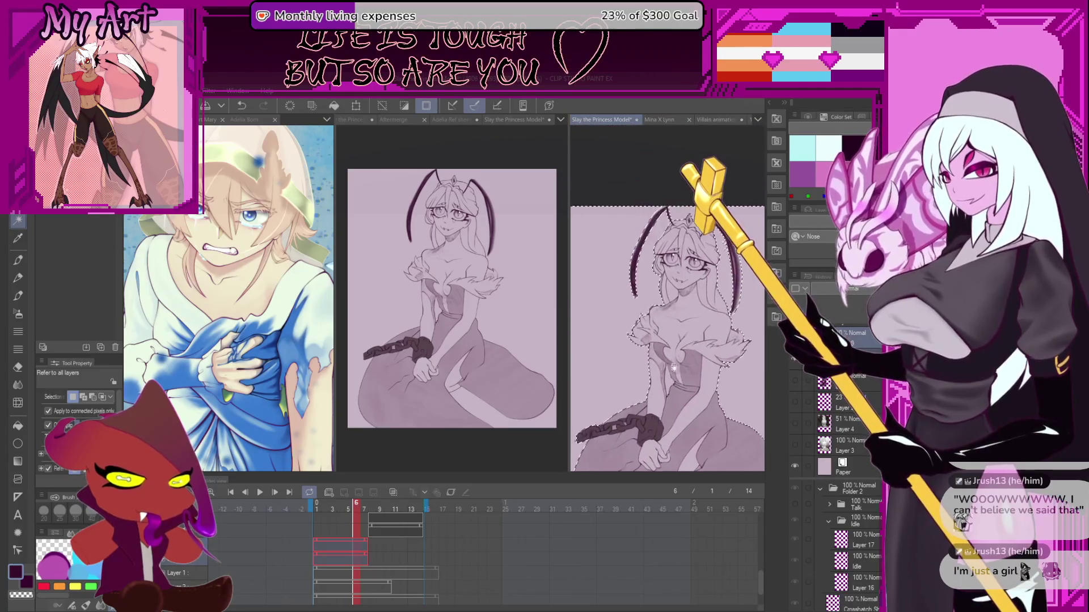
pyautogui.scroll(3, 670, 297)
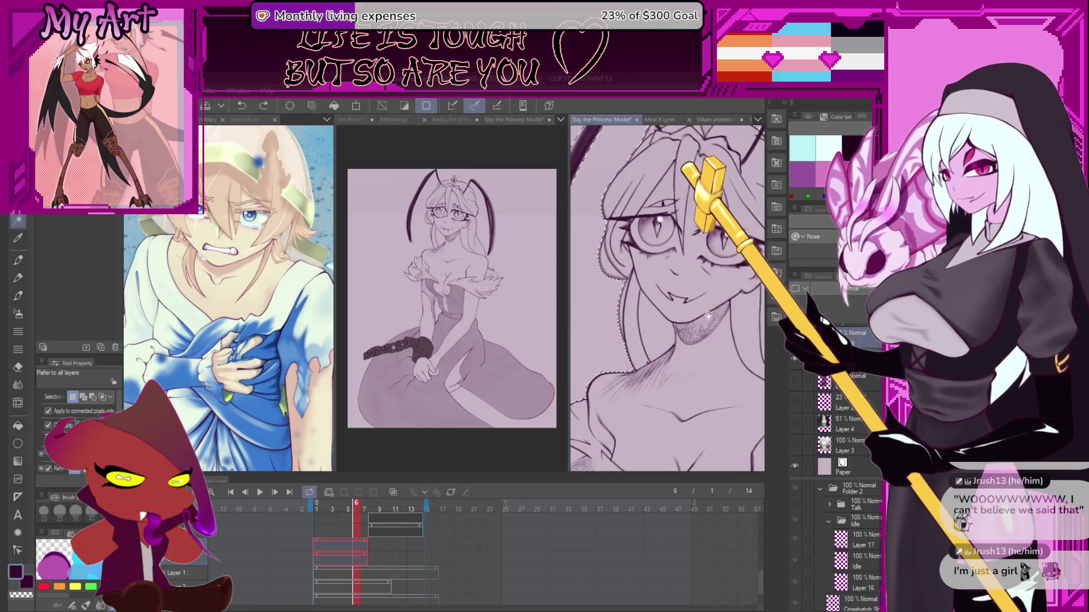
pyautogui.scroll(2, 669, 306)
pyautogui.moveTo(655, 328)
pyautogui.mouseDown()
pyautogui.moveTo(710, 288)
pyautogui.moveTo(686, 390)
pyautogui.mouseUp()
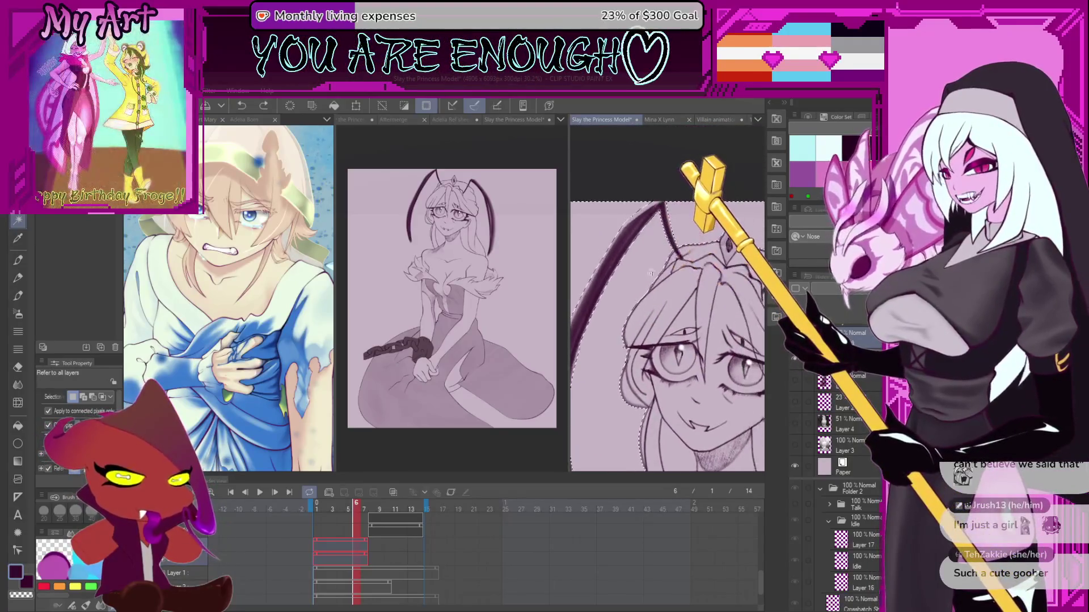
pyautogui.scroll(2, 624, 216)
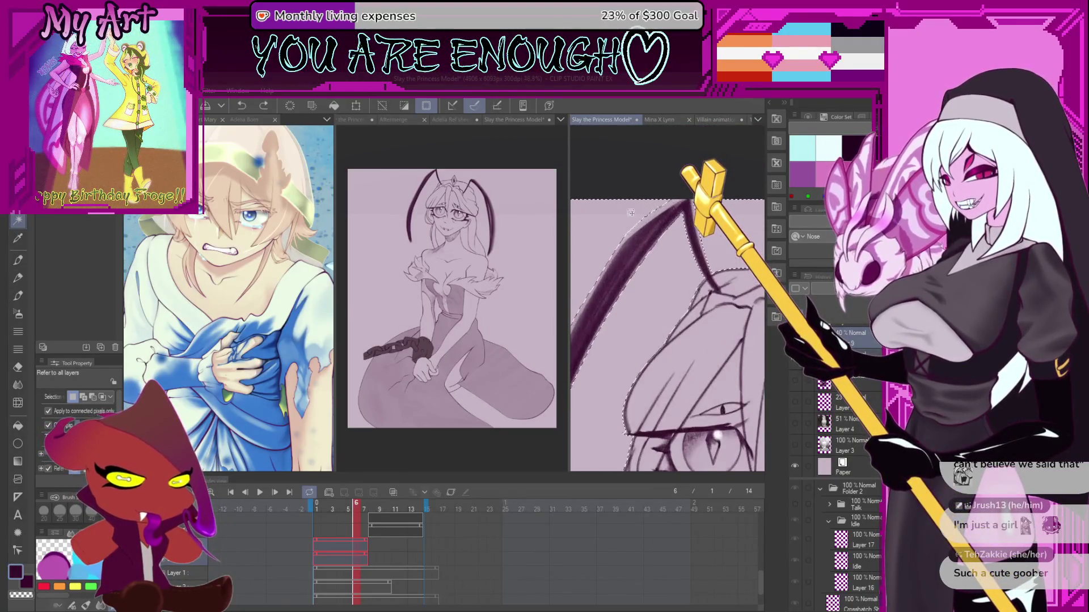
# - With the freehand lasso active, check the face and bodice, then add a new layer above Paper
pyautogui.press('m')
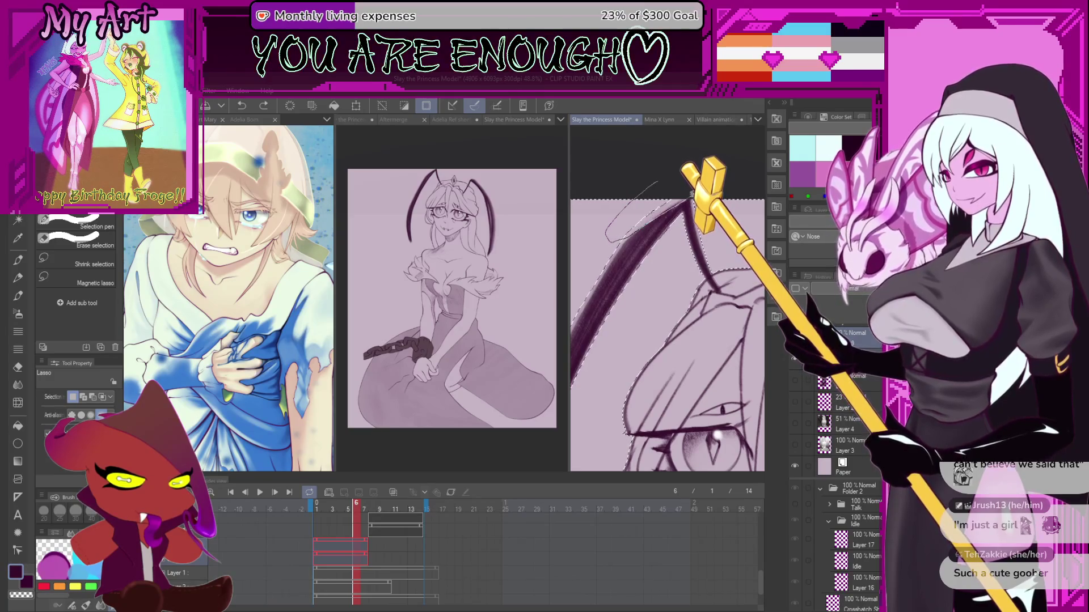
pyautogui.moveTo(684, 205); pyautogui.dragTo(715, 299)
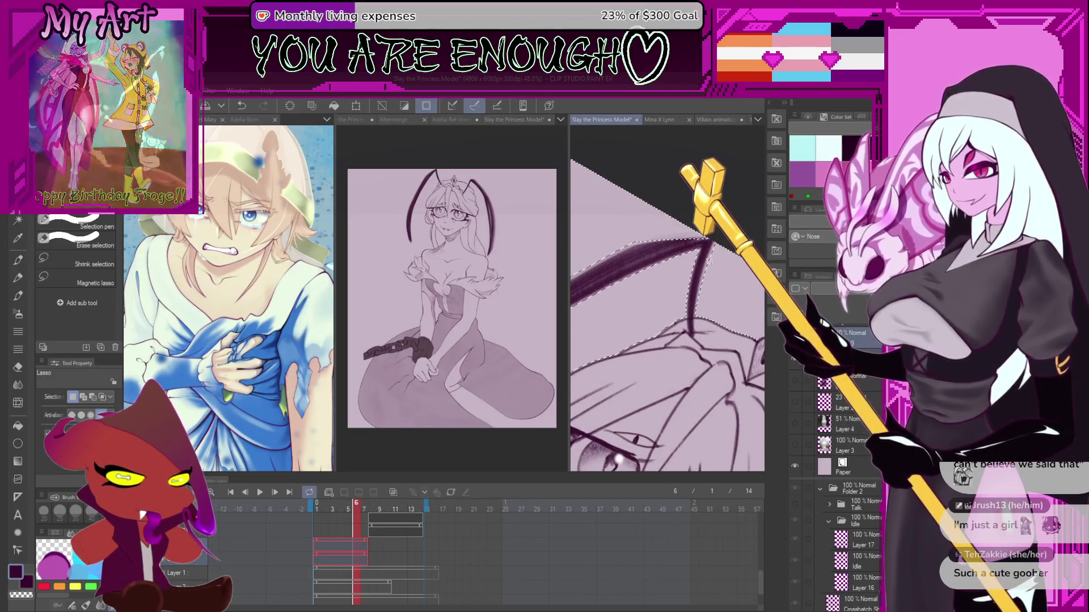
pyautogui.scroll(-2, 709, 247)
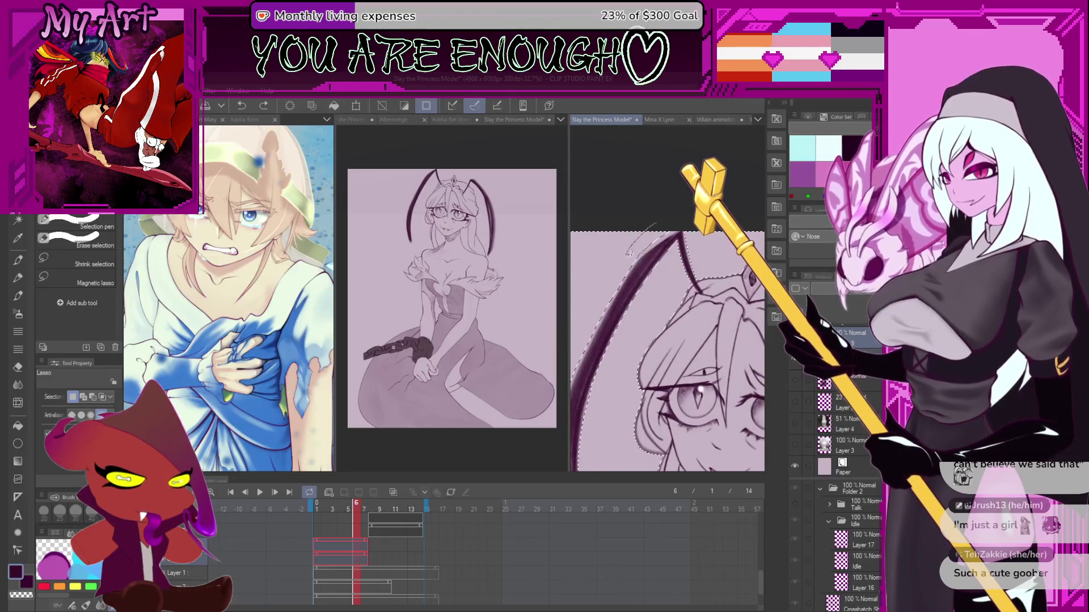
pyautogui.scroll(2, 662, 255)
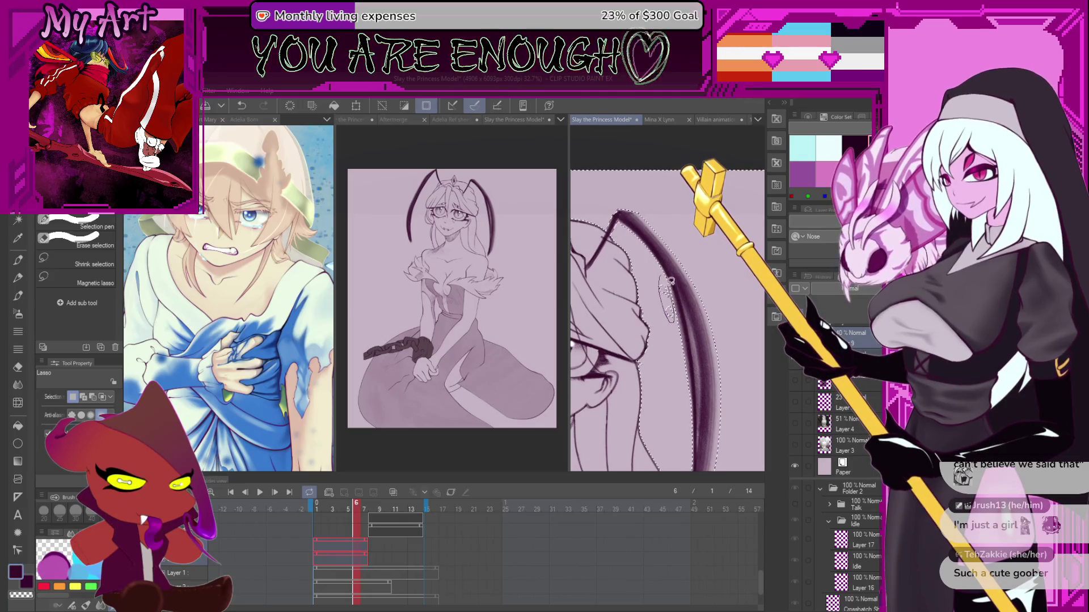
pyautogui.moveTo(657, 339); pyautogui.dragTo(660, 278)
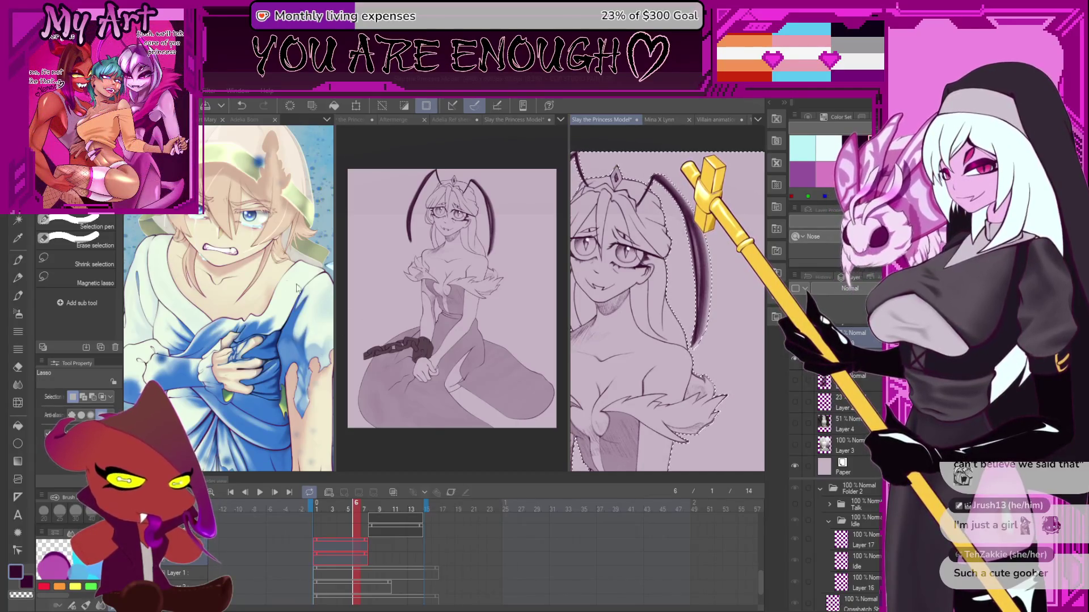
pyautogui.moveTo(628, 313); pyautogui.dragTo(693, 318)
pyautogui.scroll(-10, 672, 304)
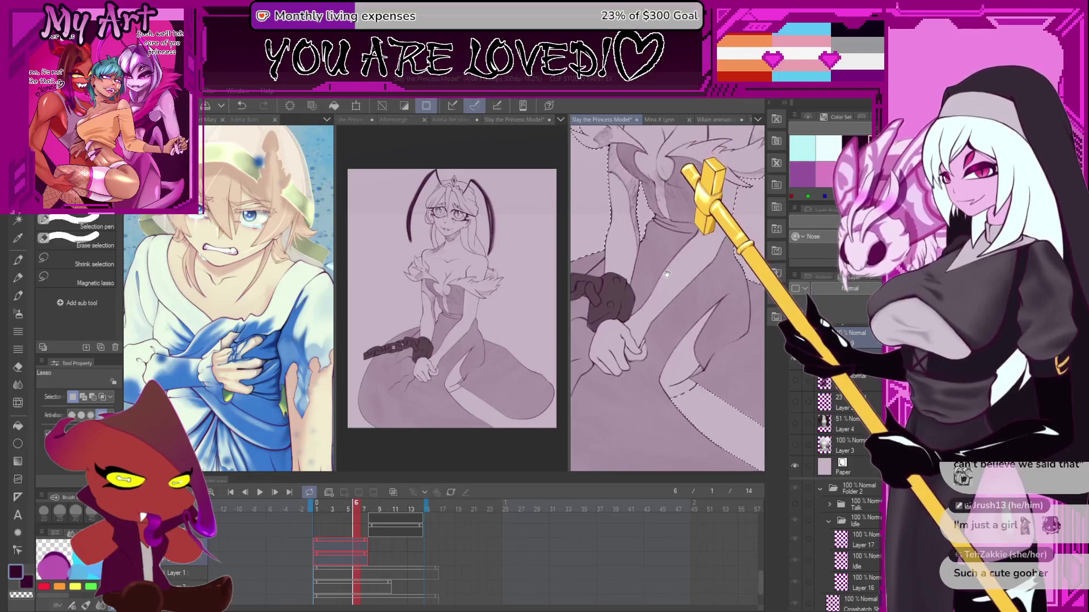
pyautogui.moveTo(671, 310)
pyautogui.mouseDown()
pyautogui.moveTo(679, 378)
pyautogui.moveTo(669, 389)
pyautogui.mouseUp()
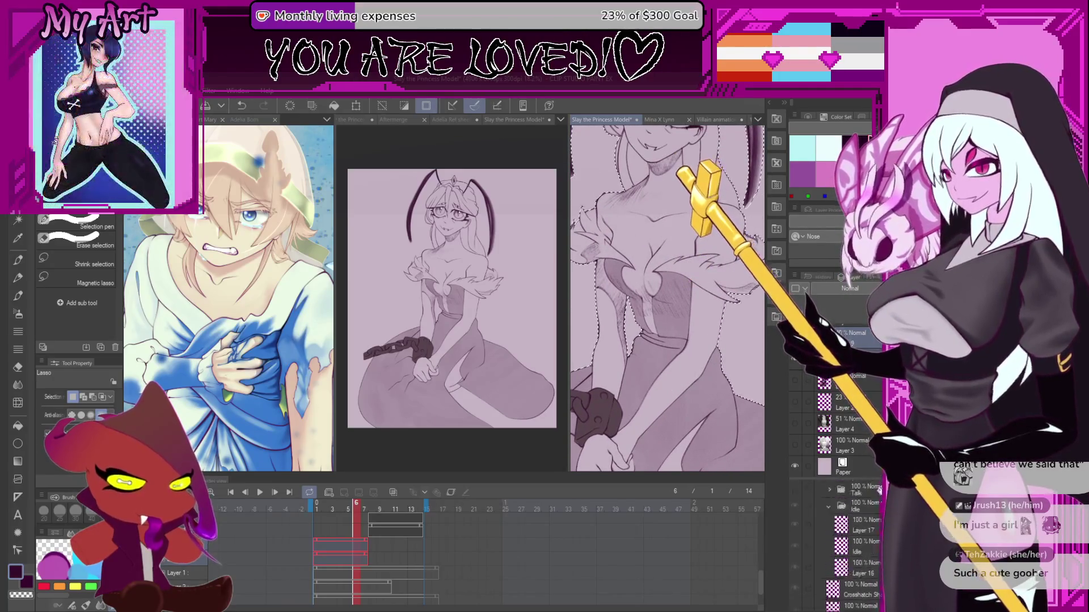
pyautogui.click(845, 468)
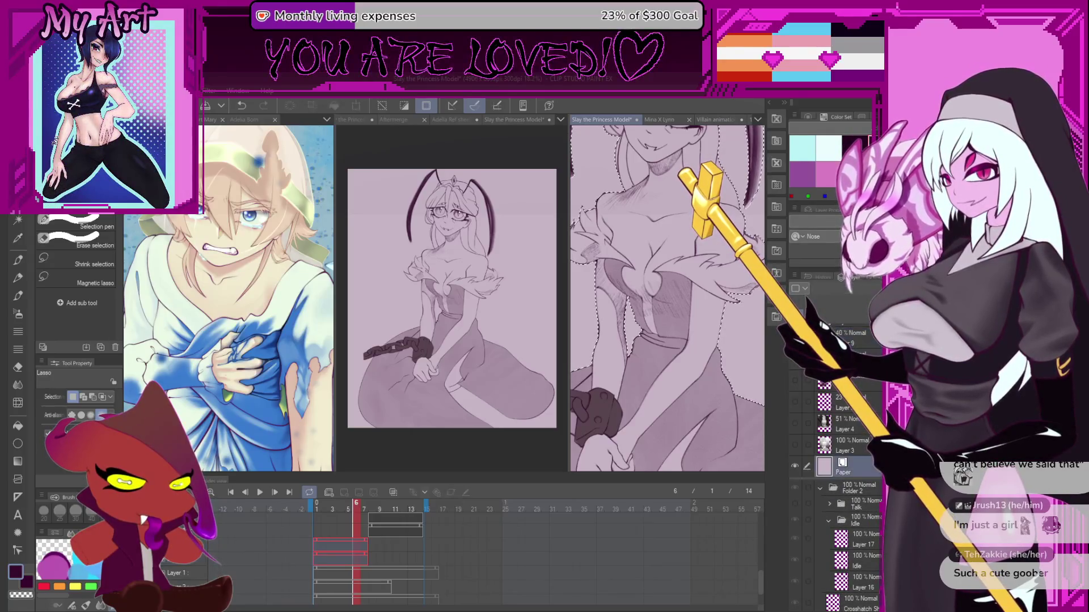
pyautogui.hotkey('ctrl', 'shift', 'n')
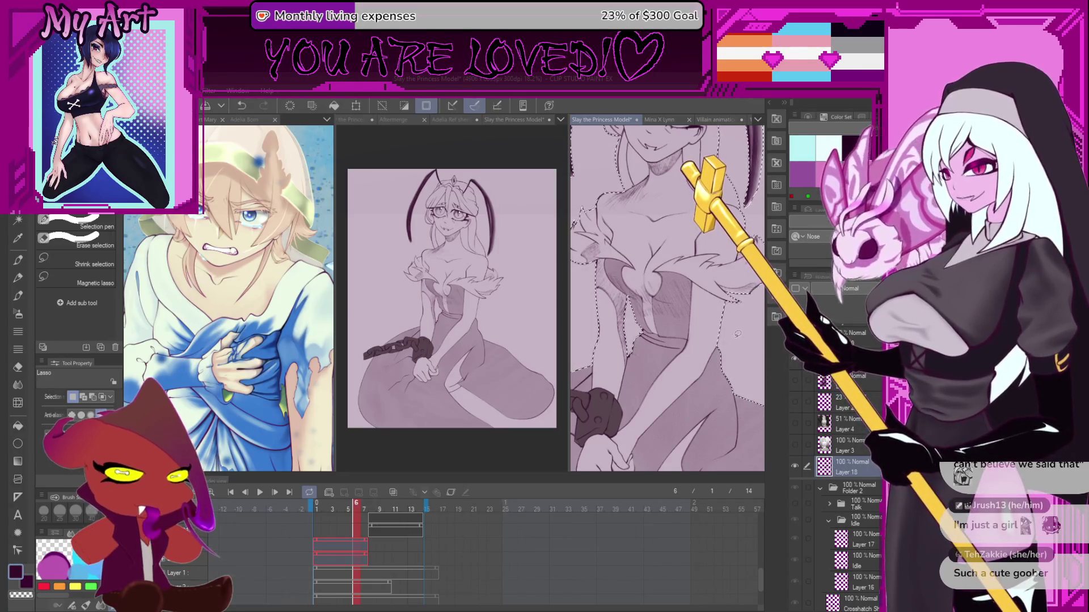
# - With the Fill tool, reselect the Paper layer, undo the last action, and clear the selection
pyautogui.press('g')
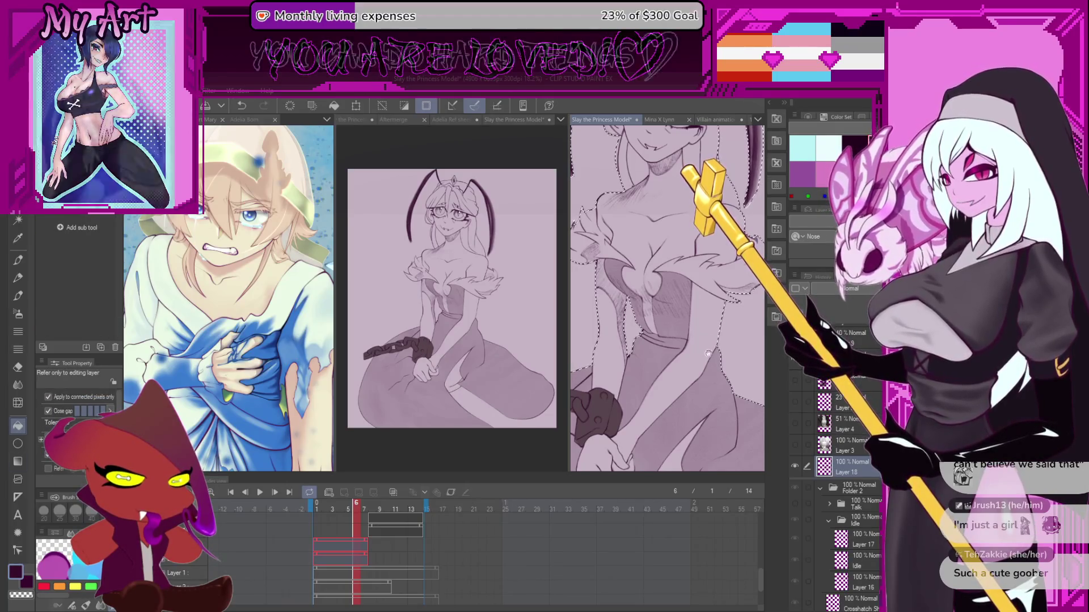
pyautogui.scroll(2, 716, 381)
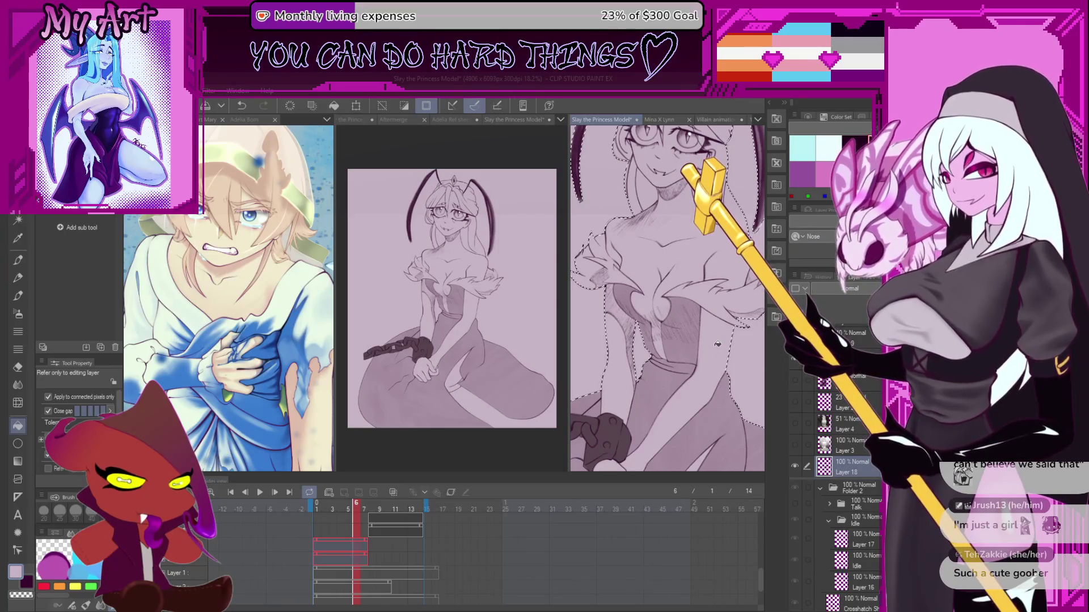
pyautogui.scroll(-1, 839, 431)
pyautogui.click(839, 468)
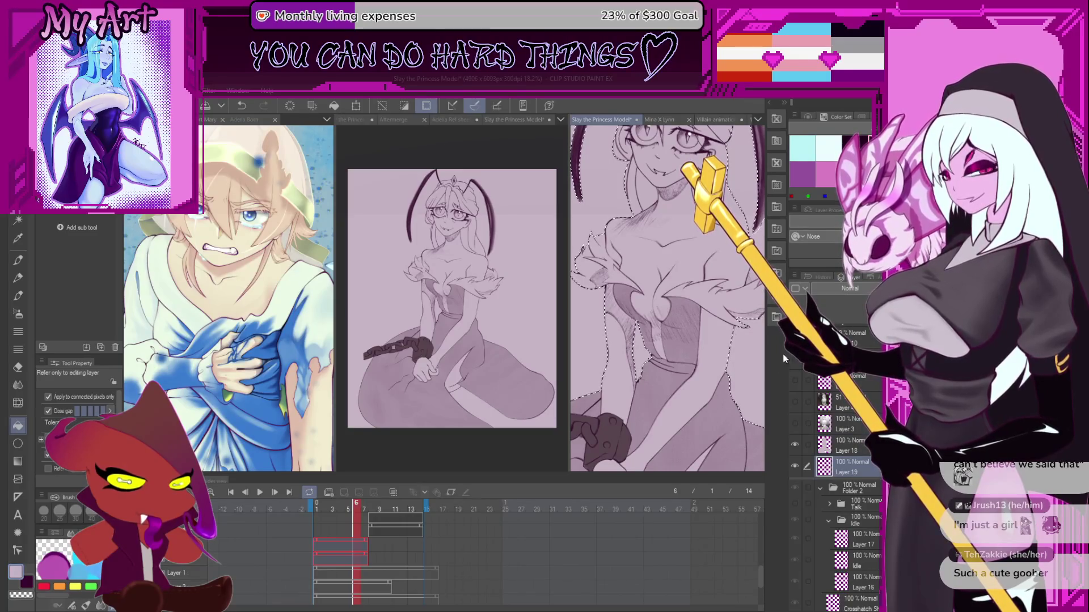
pyautogui.hotkey('ctrl', 'z')
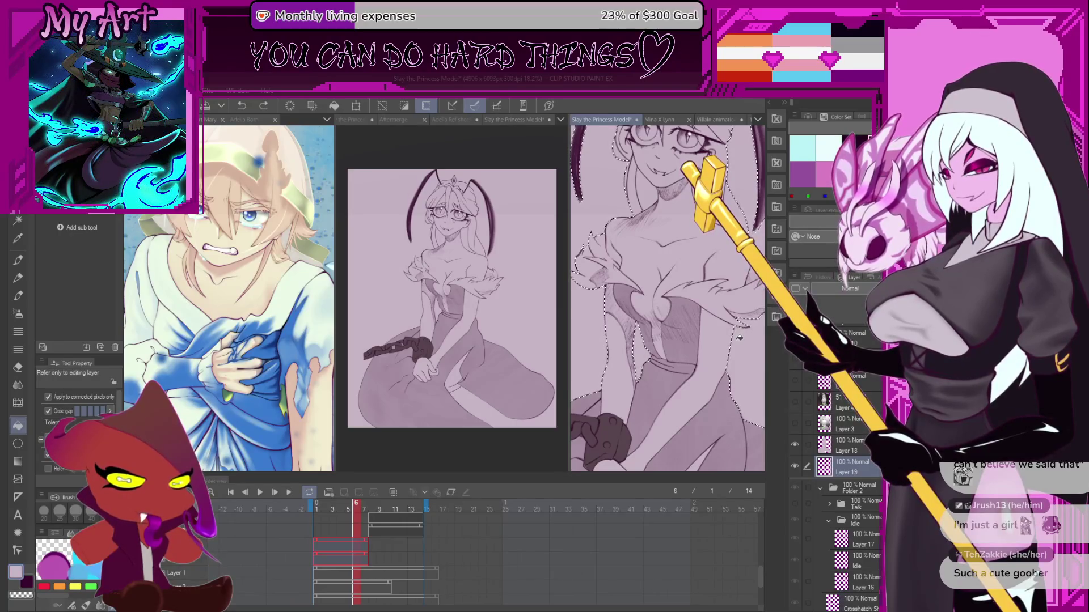
pyautogui.scroll(-4, 737, 345)
pyautogui.hotkey('ctrl', 'd')
pyautogui.scroll(1, 697, 347)
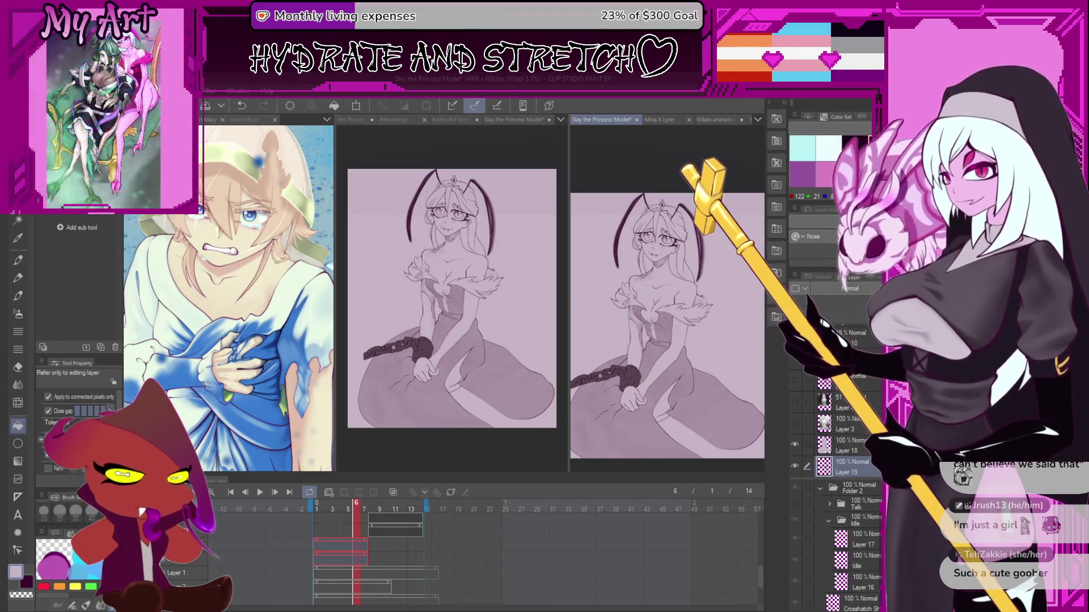
# - Fill the background with dark purple from the Color Set, then undo the fill
pyautogui.click(802, 176)
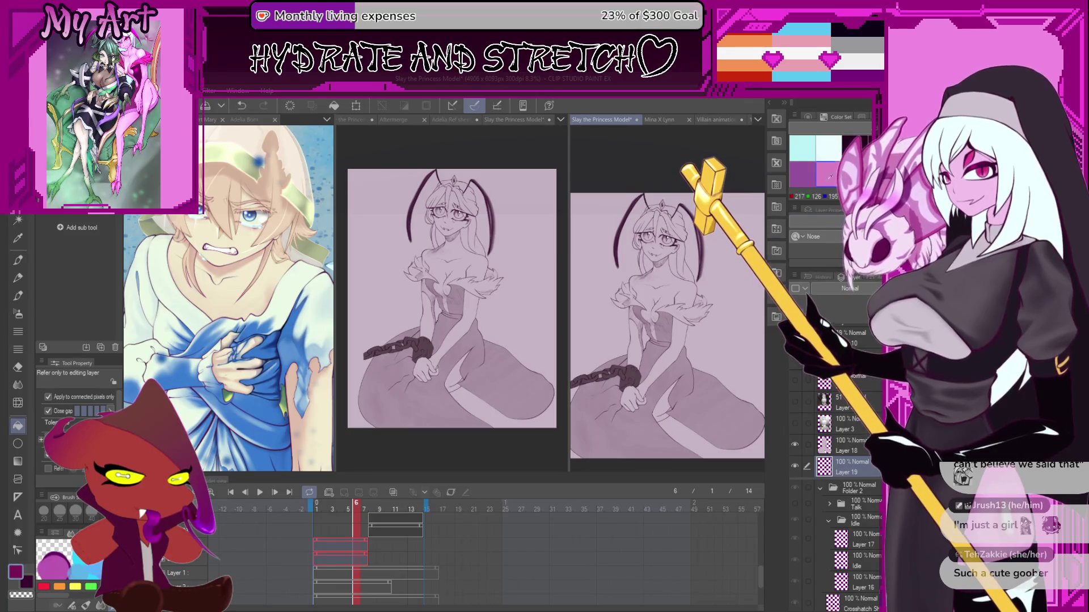
pyautogui.click(756, 330)
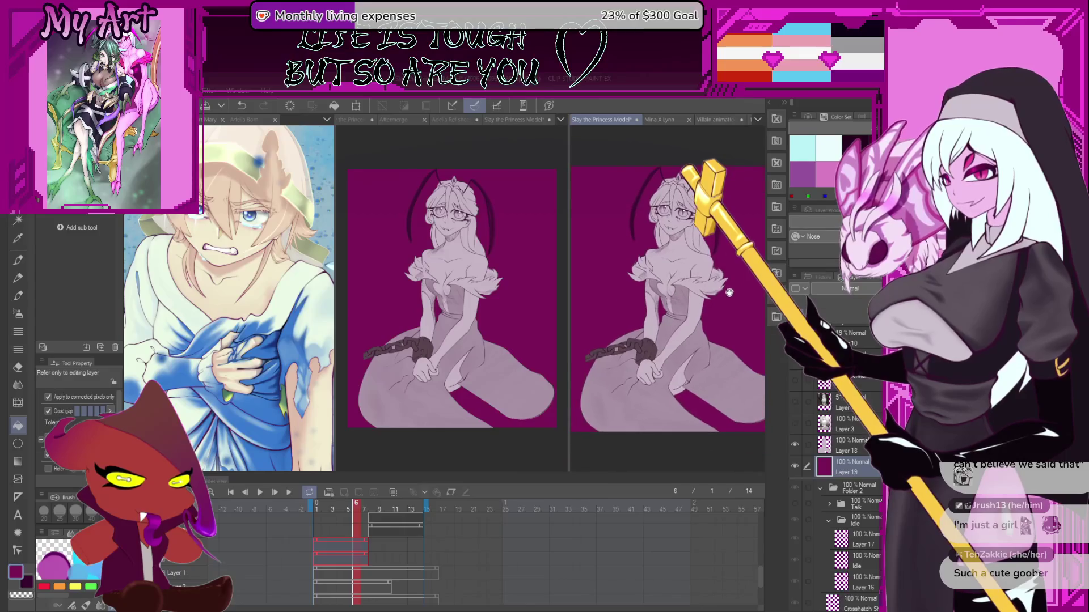
pyautogui.scroll(3, 716, 225)
pyautogui.scroll(4, 717, 225)
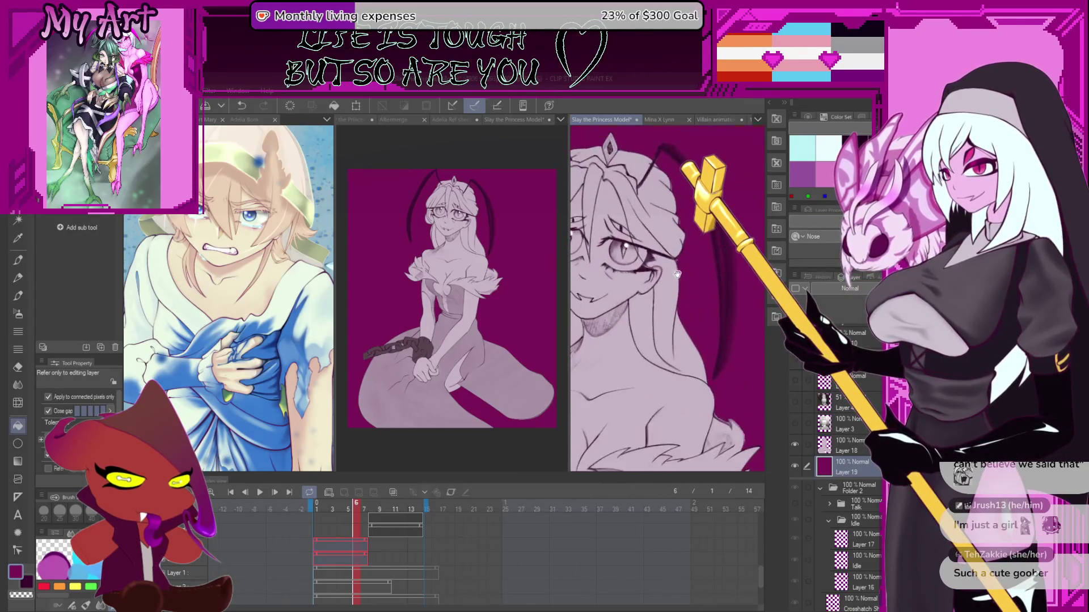
pyautogui.scroll(-4, 675, 250)
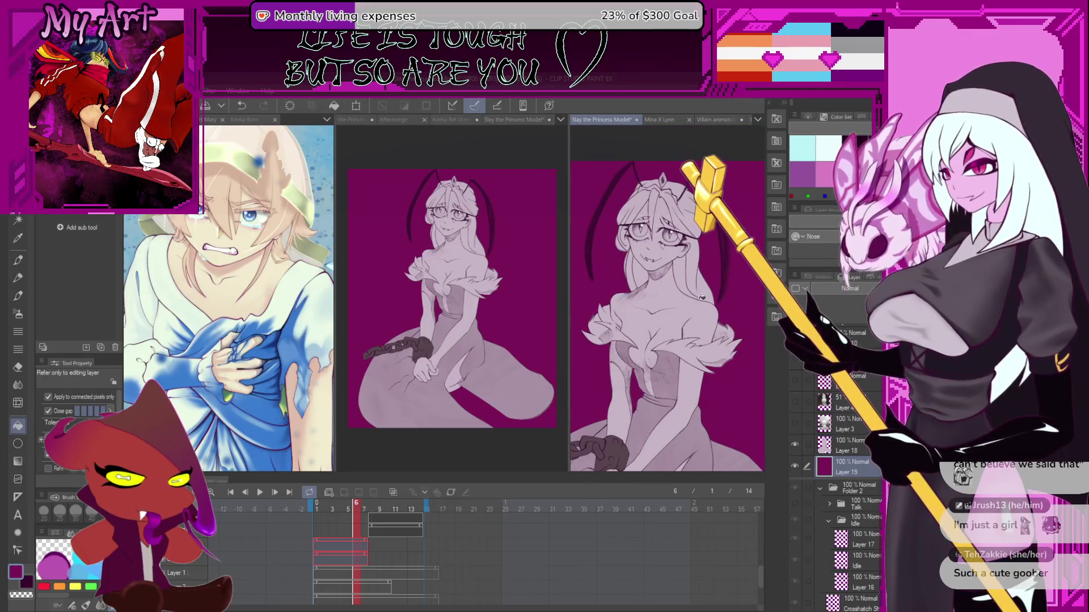
pyautogui.hotkey('ctrl', 'z')
pyautogui.scroll(2, 698, 306)
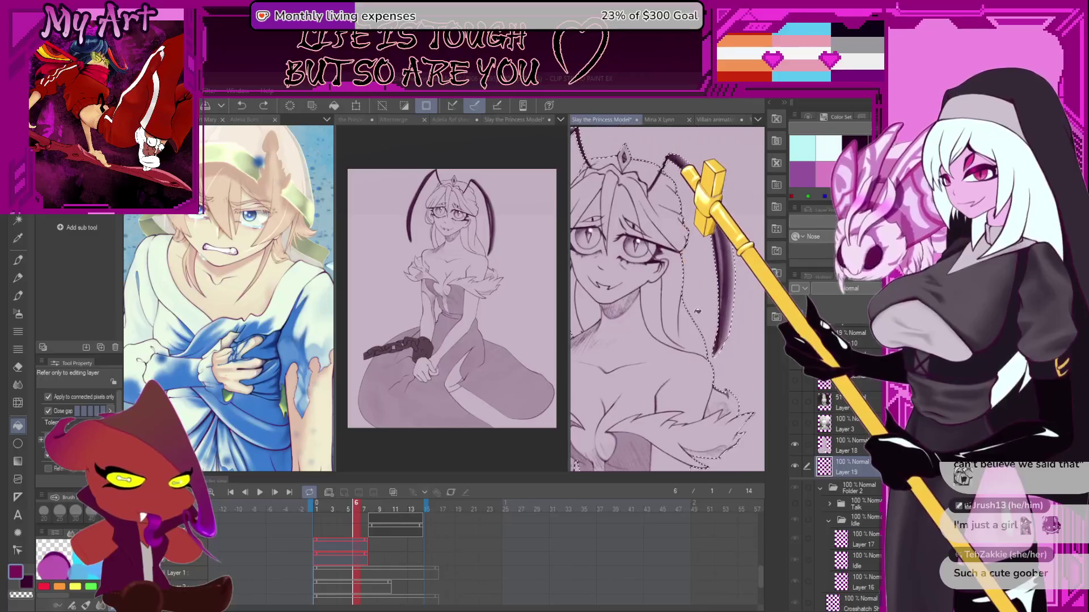
# - Undo and redo the last step, then make Layer 18 the working layer
pyautogui.hotkey('ctrl', 'z')
pyautogui.hotkey('ctrl', 'y')
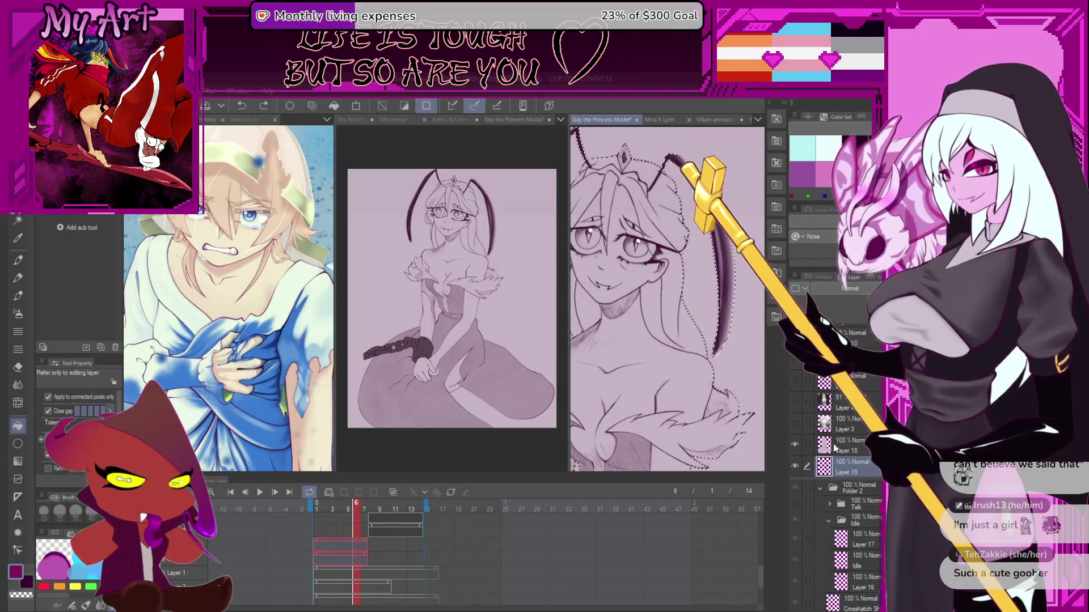
pyautogui.click(850, 451)
pyautogui.click(681, 391)
pyautogui.scroll(2, 657, 291)
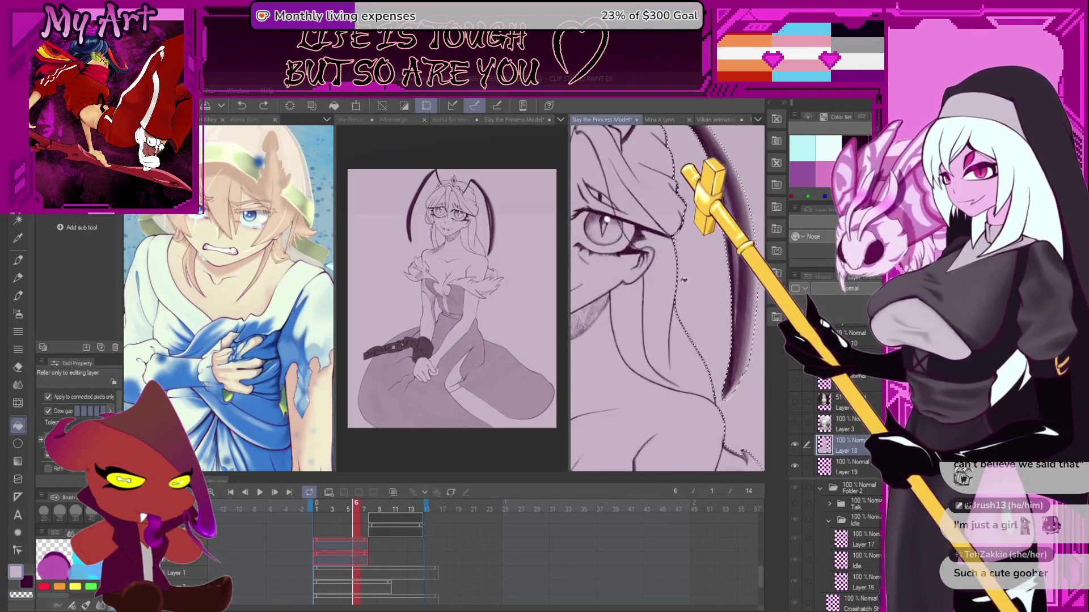
pyautogui.scroll(3, 657, 292)
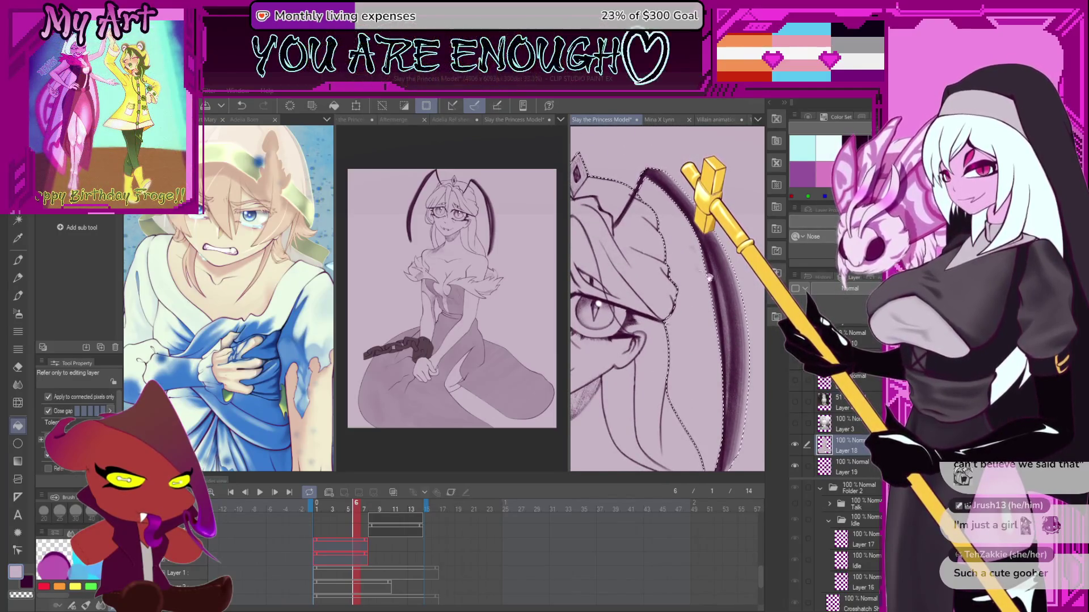
pyautogui.hscroll(-4, 716, 262)
pyautogui.scroll(-3, 595, 210)
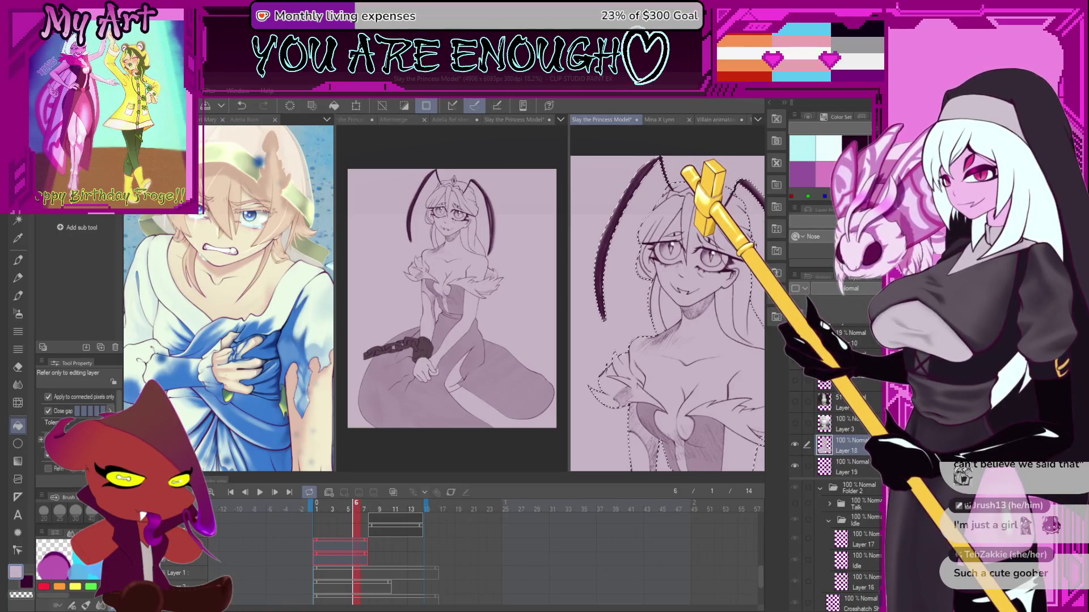
pyautogui.scroll(-5, 671, 308)
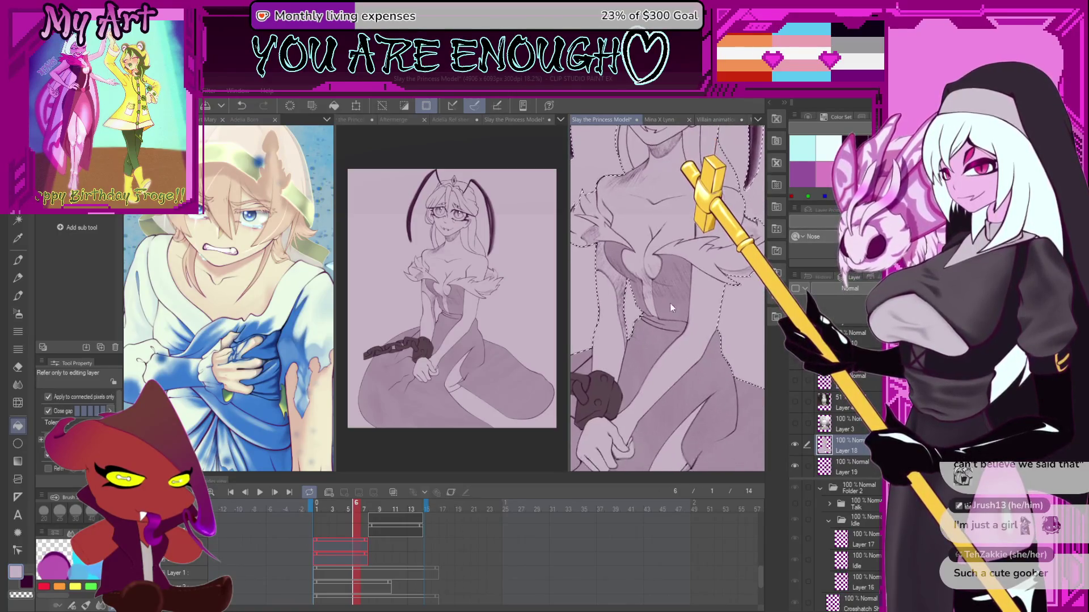
# - Make Layer 19 the working layer, deselect the figure and rotate the canvas view clockwise
pyautogui.click(844, 467)
pyautogui.click(823, 152)
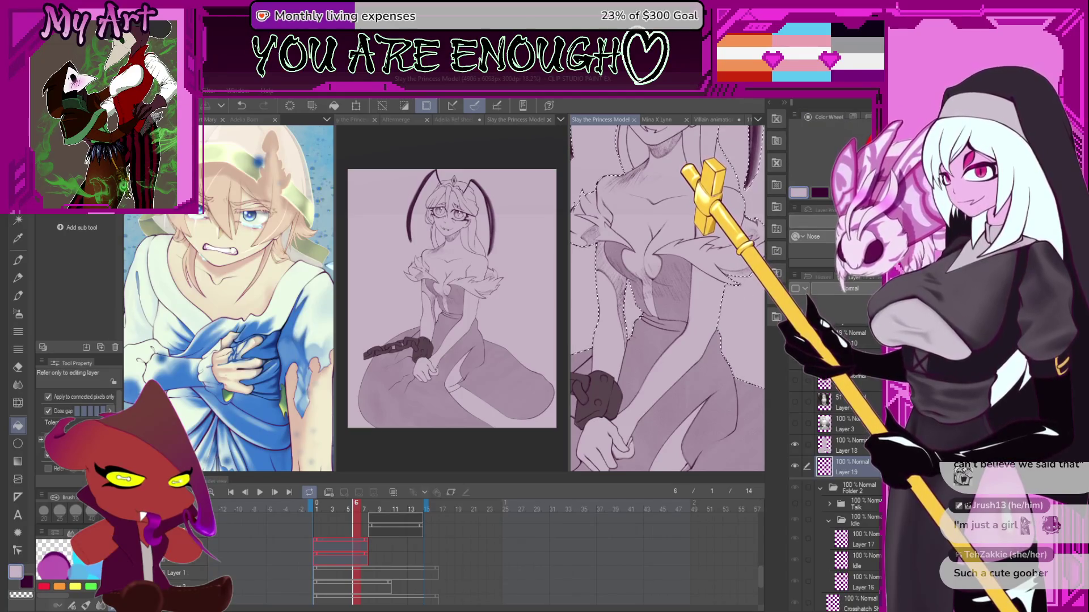
pyautogui.scroll(-2, 735, 303)
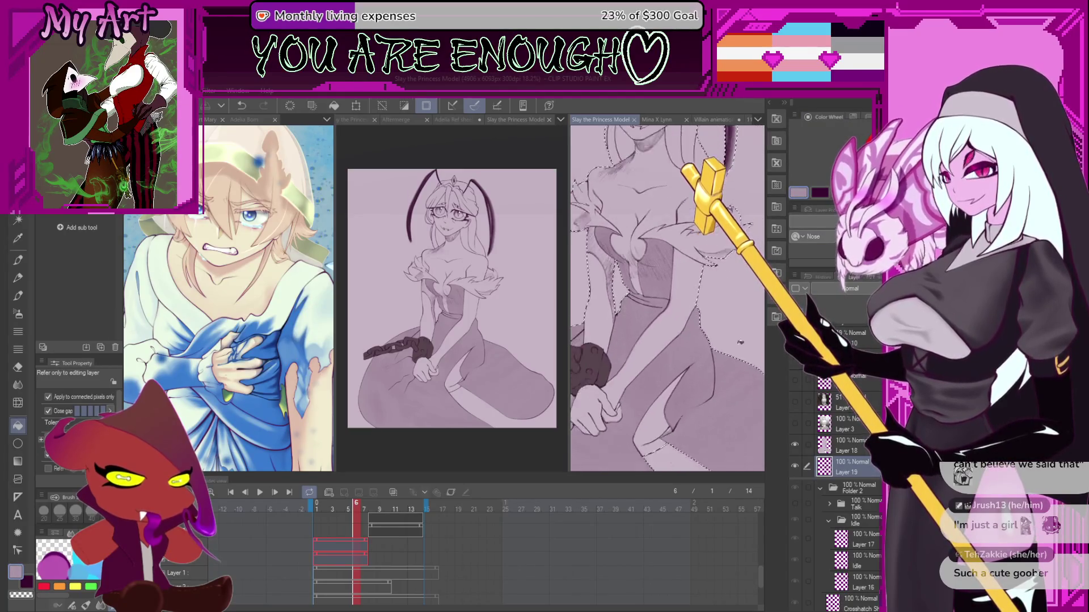
pyautogui.hotkey('ctrl', 'd')
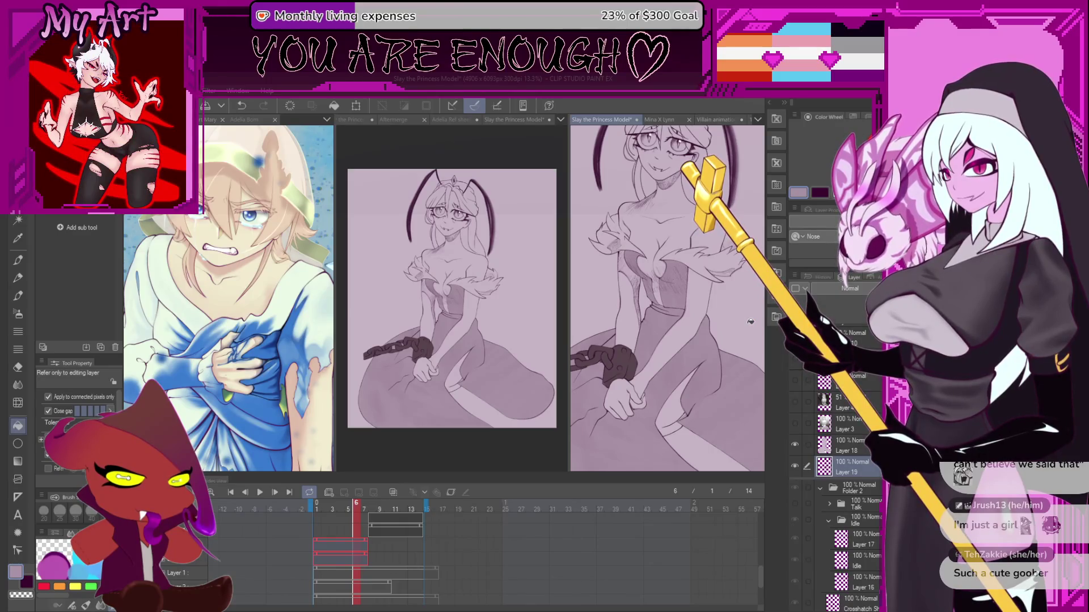
pyautogui.scroll(3, 717, 346)
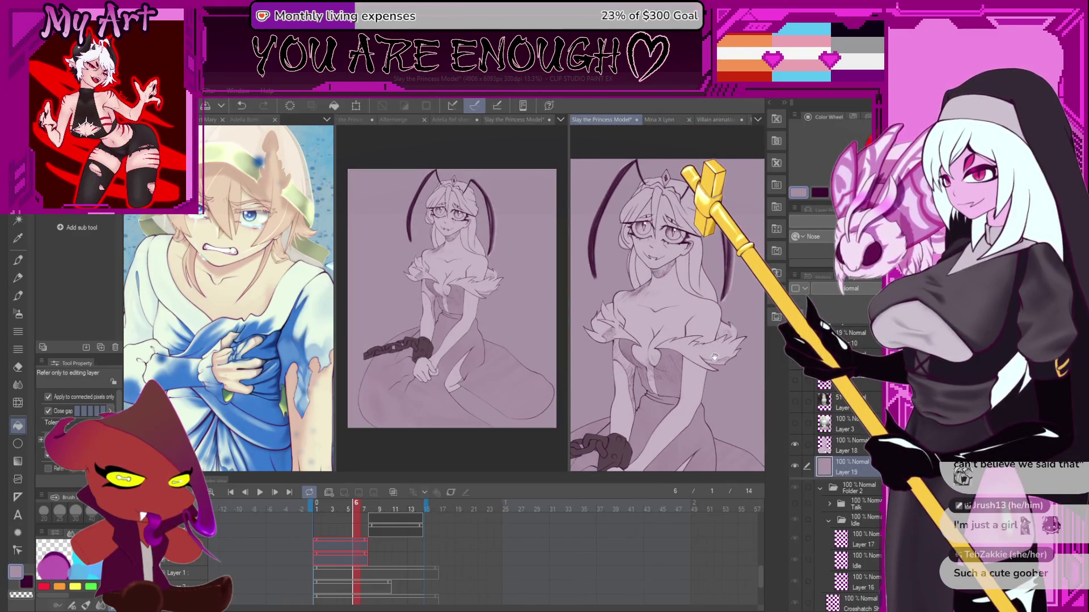
pyautogui.moveTo(718, 292); pyautogui.dragTo(731, 313)
pyautogui.scroll(2, 731, 314)
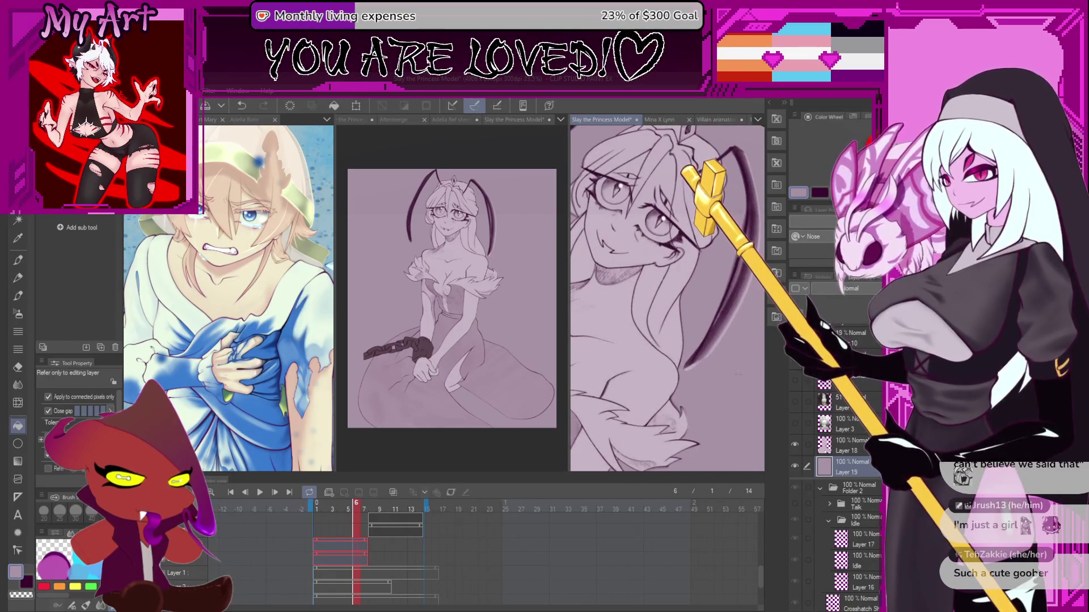
# - Switch to the Xenos sketch pencil, undo the stray stroke and extend the dark antenna stroke
pyautogui.press('p')
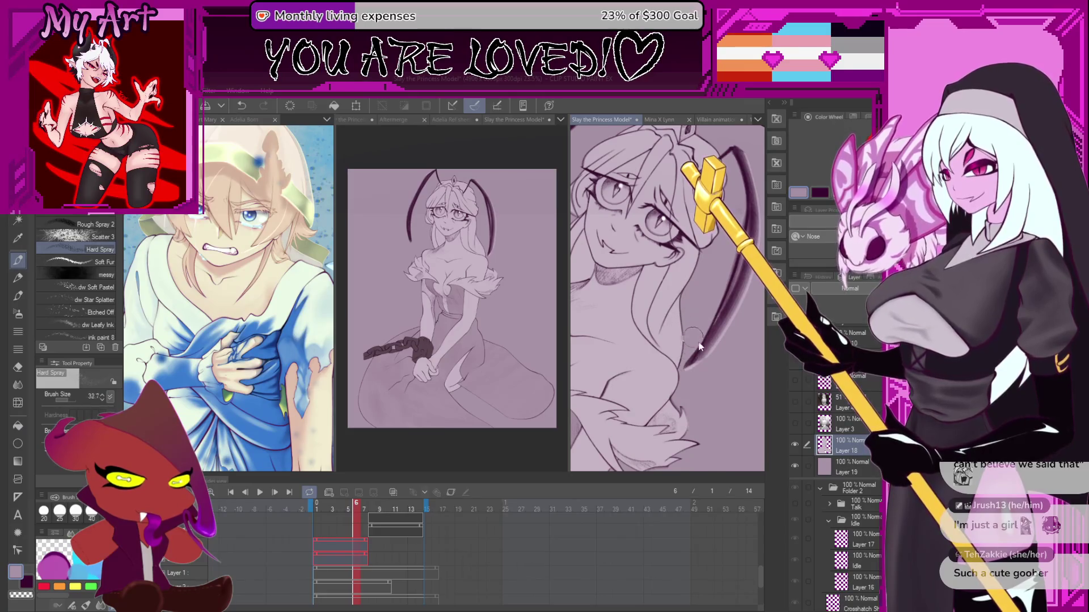
pyautogui.press('p')
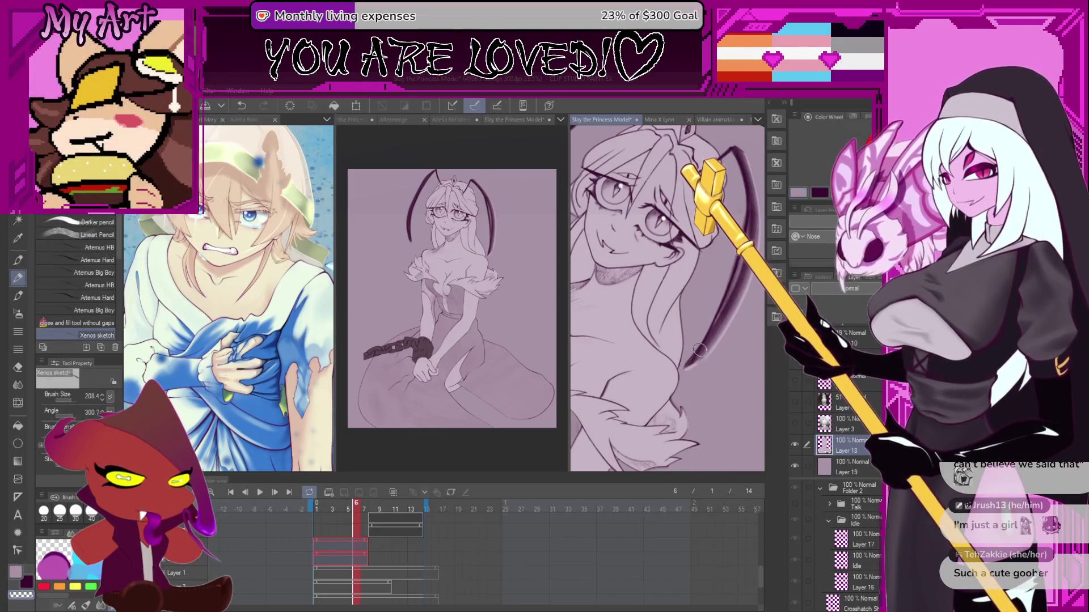
pyautogui.scroll(2, 700, 360)
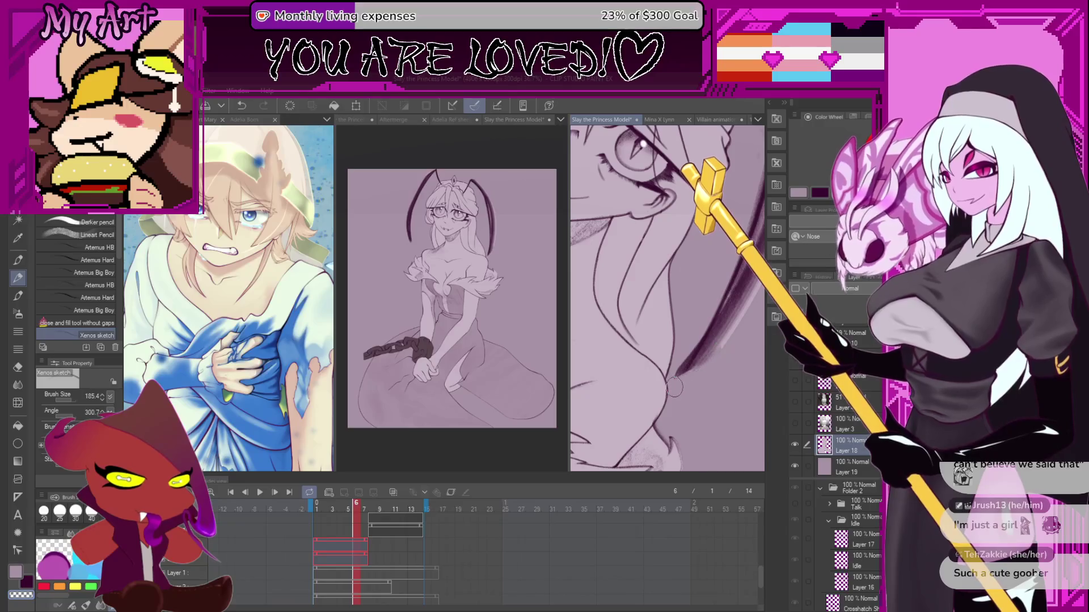
pyautogui.hotkey('ctrl', 'z')
pyautogui.press('^')
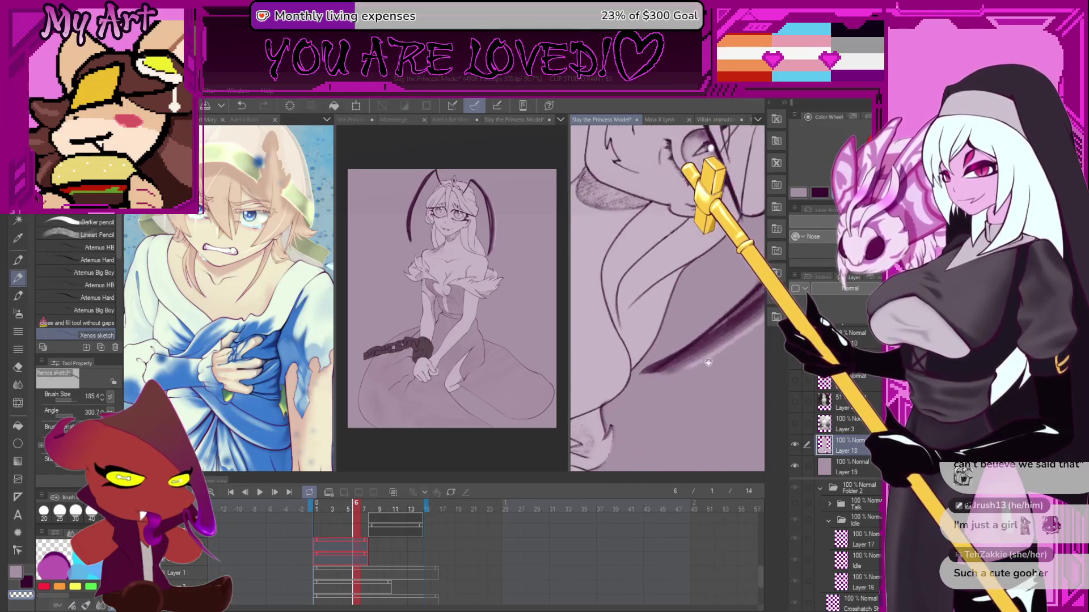
pyautogui.moveTo(590, 391); pyautogui.dragTo(652, 381)
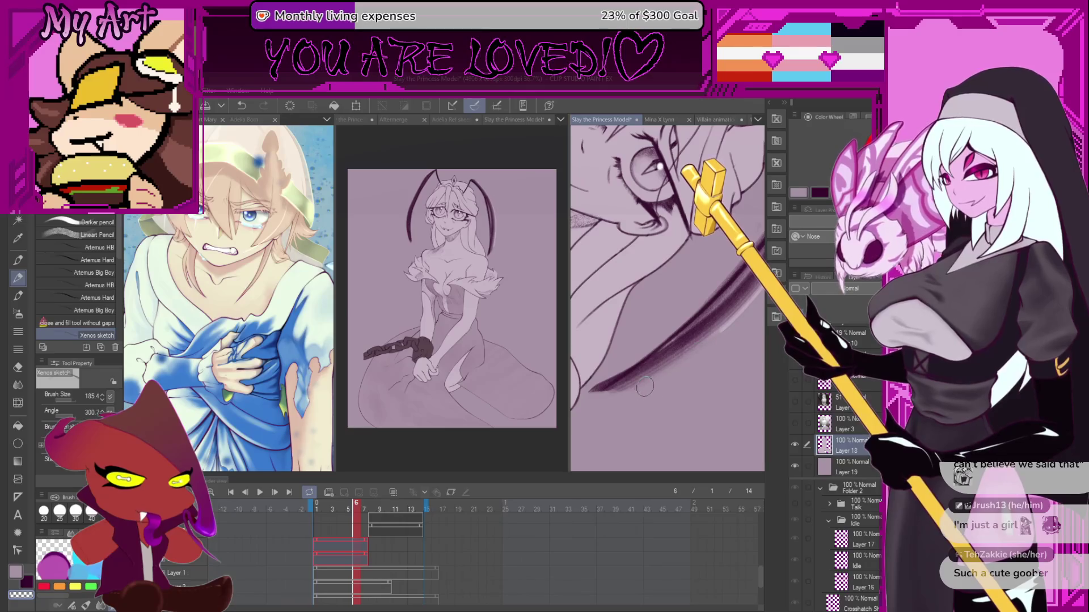
# - Rotate and pan the view onto the princess's face, chest and shoulders
pyautogui.press('-')
pyautogui.press('-')
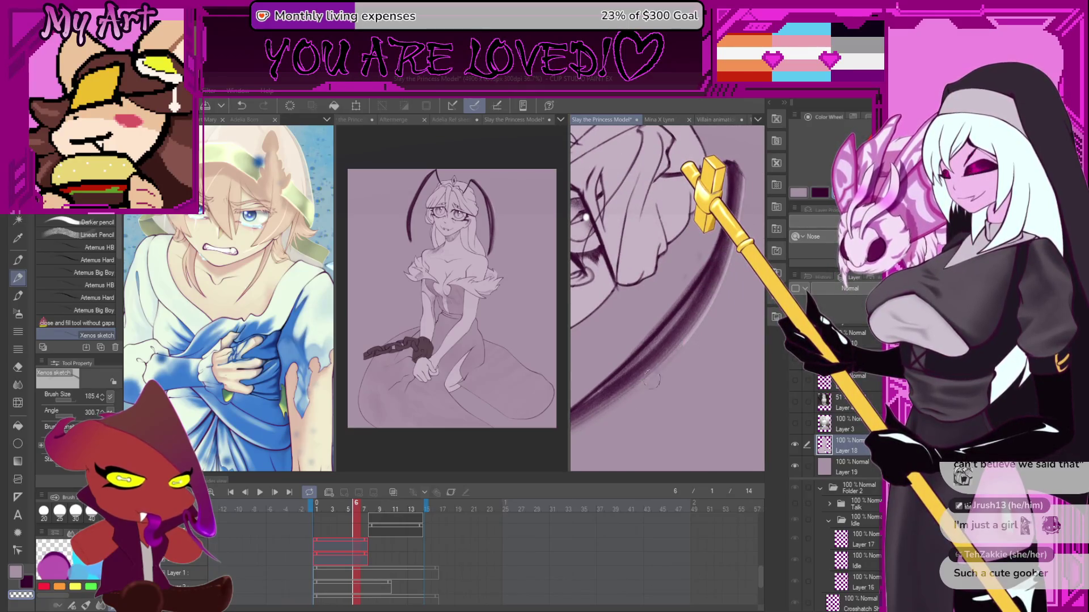
pyautogui.press('-')
pyautogui.press('-')
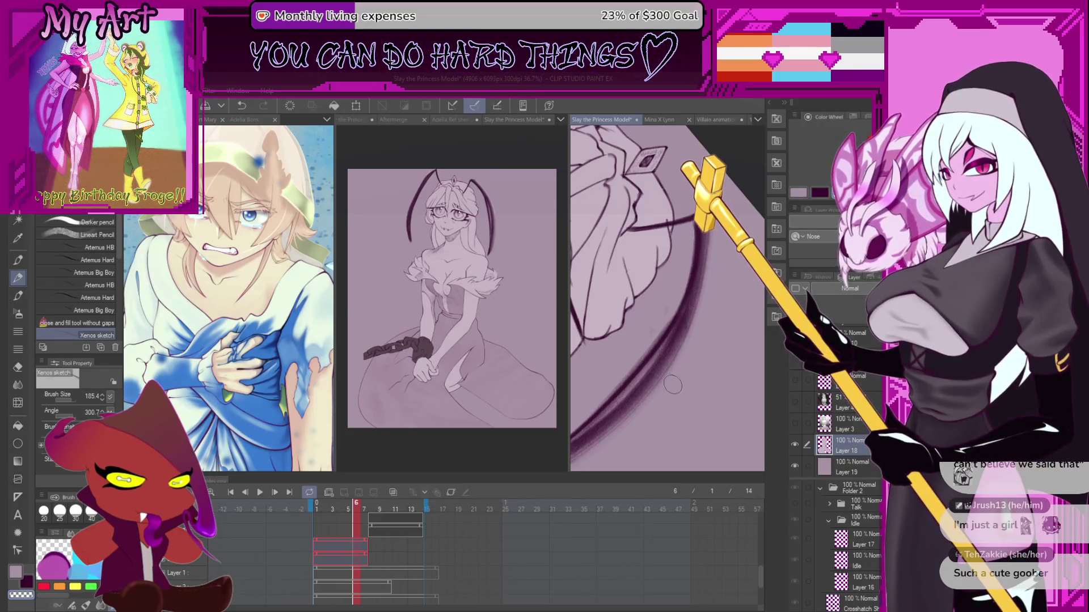
pyautogui.press('^')
pyautogui.press('^')
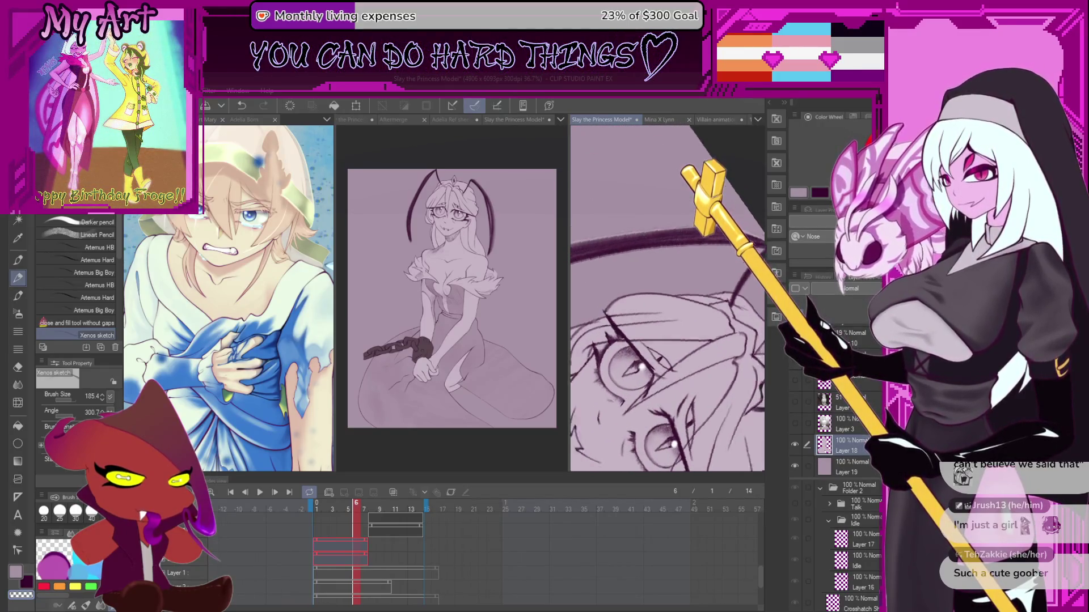
pyautogui.press('^')
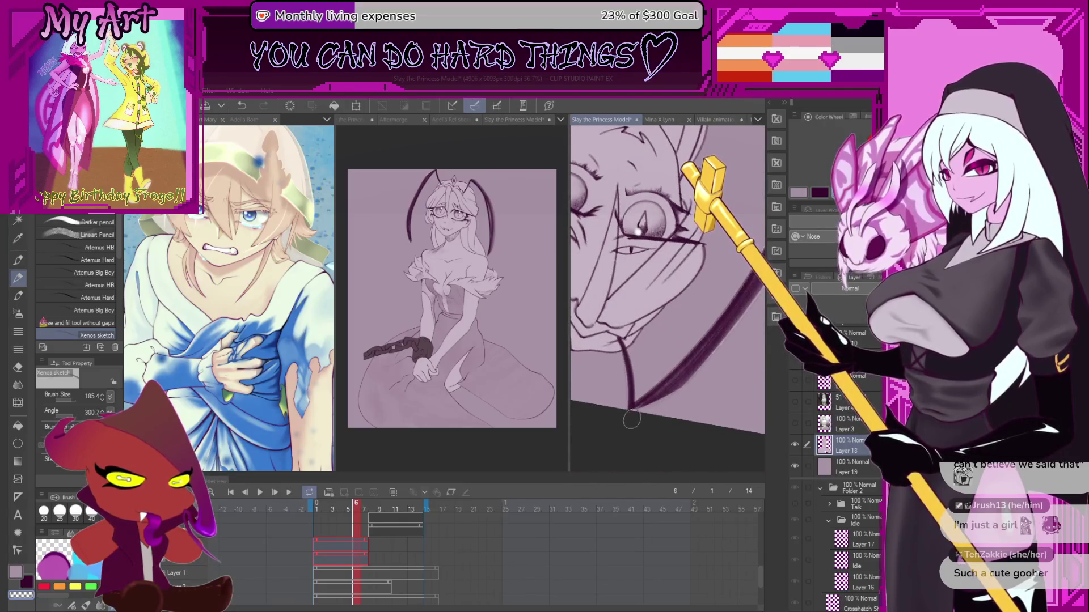
pyautogui.press('^')
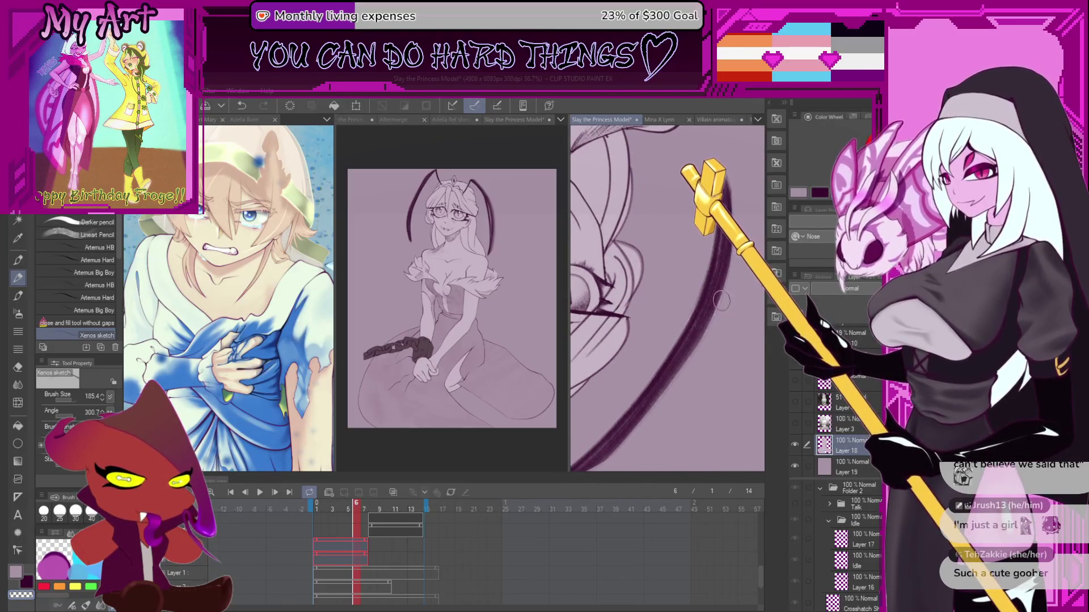
pyautogui.scroll(-5, 732, 165)
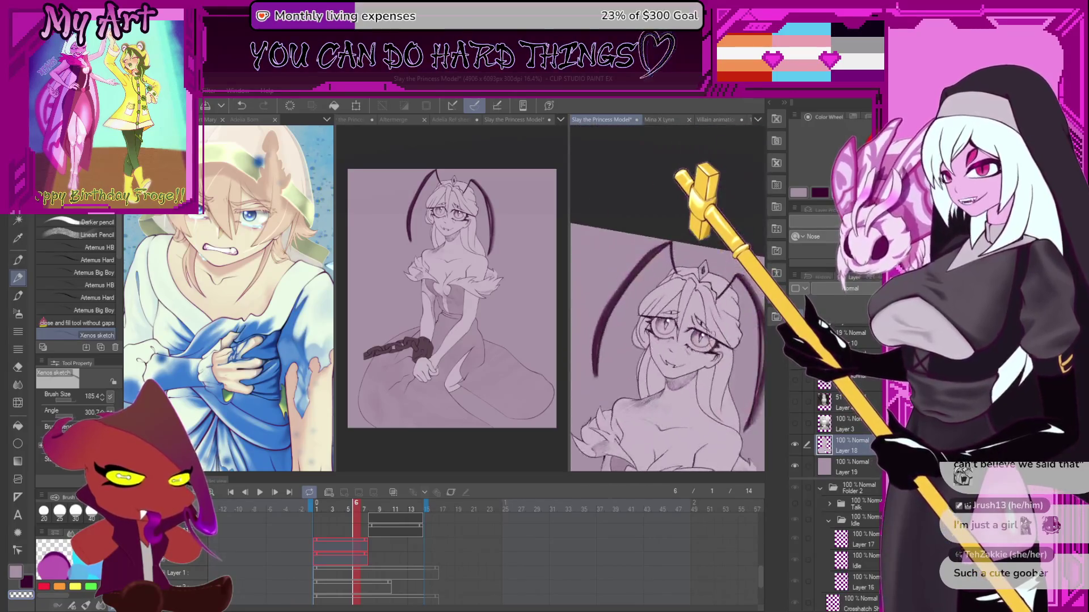
pyautogui.scroll(3, 692, 385)
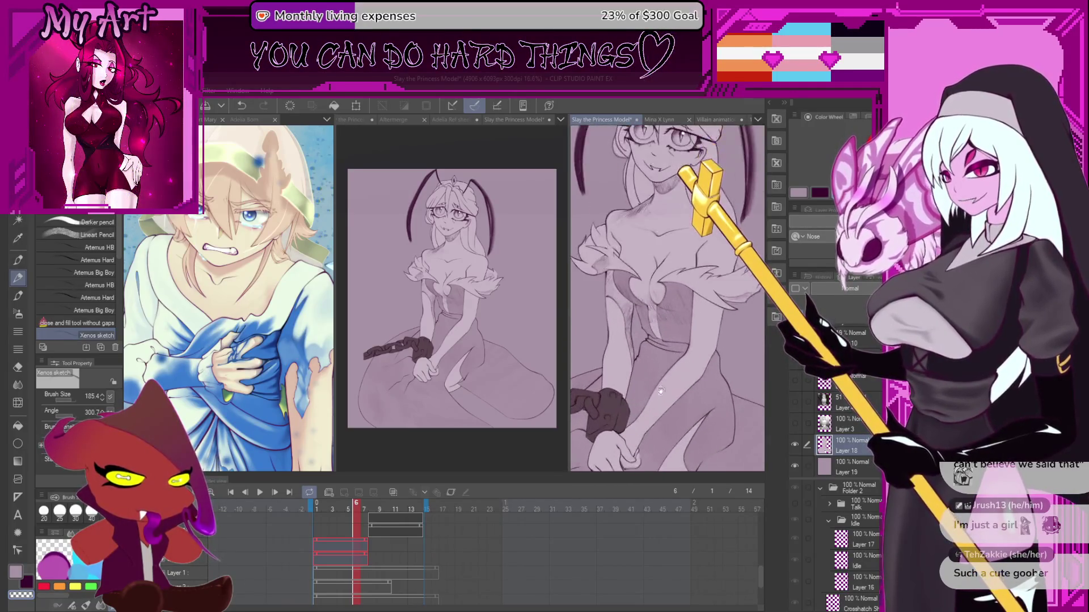
pyautogui.press('^')
pyautogui.moveTo(728, 362); pyautogui.dragTo(765, 415)
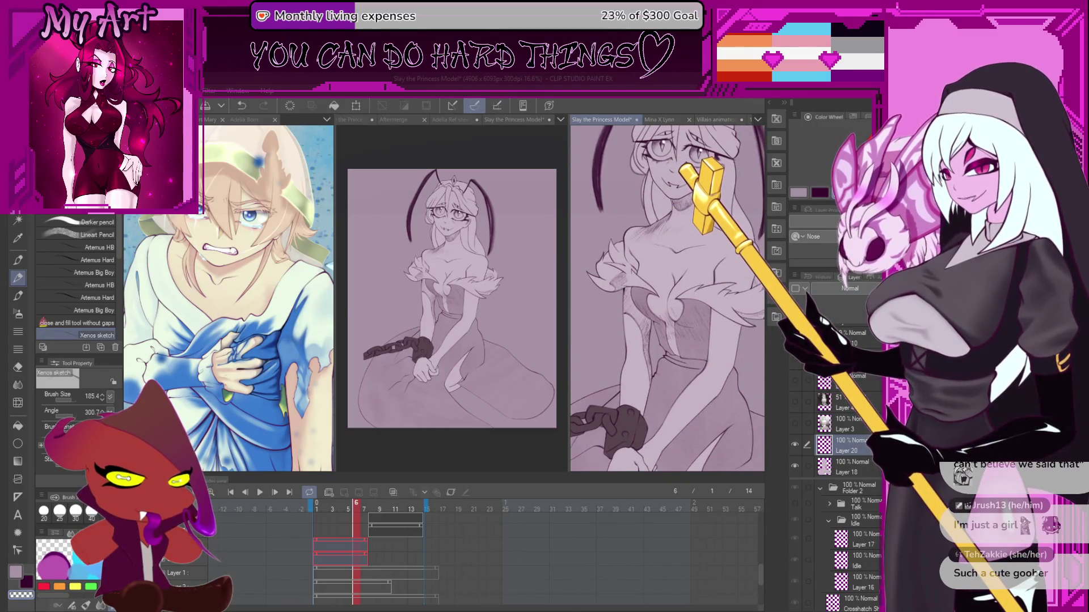
# - Zoom out, nudge the view of the figure and hide the interface palettes with Tab
pyautogui.scroll(-3, 743, 373)
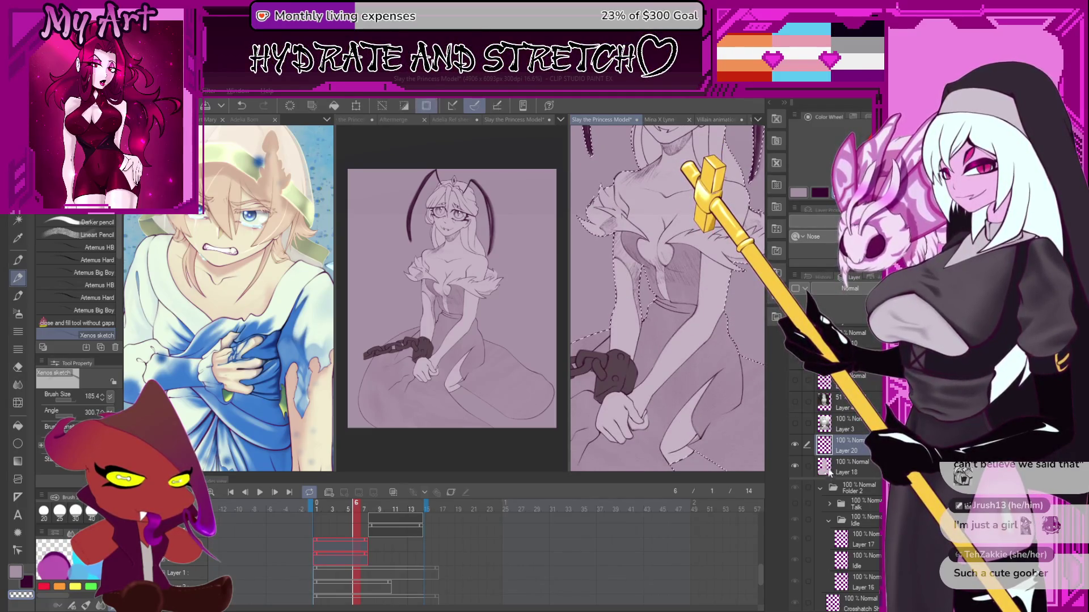
pyautogui.scroll(-3, 685, 362)
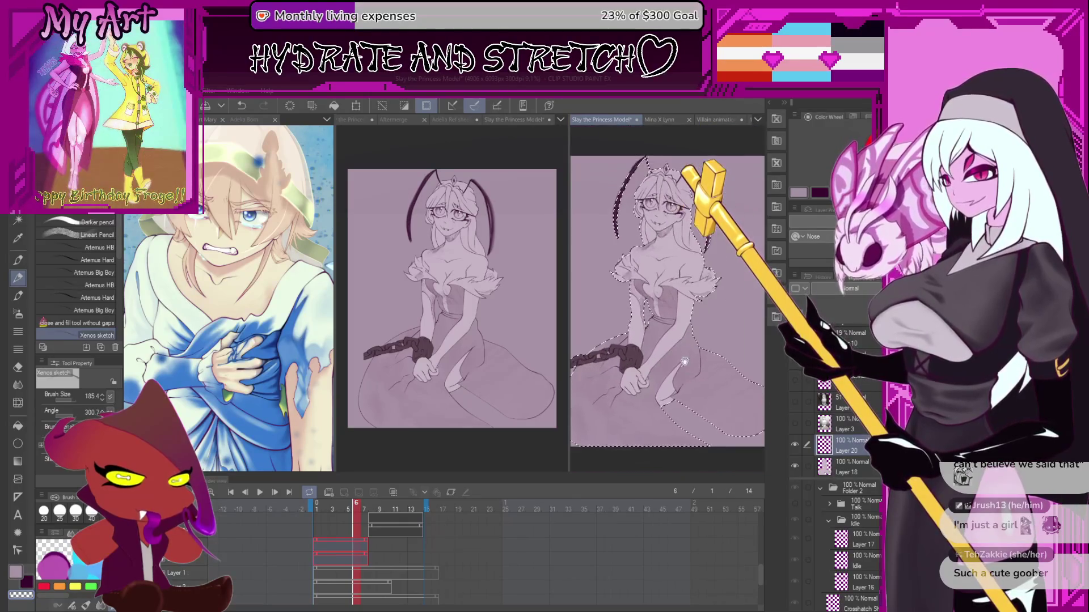
pyautogui.moveTo(663, 354); pyautogui.dragTo(680, 363)
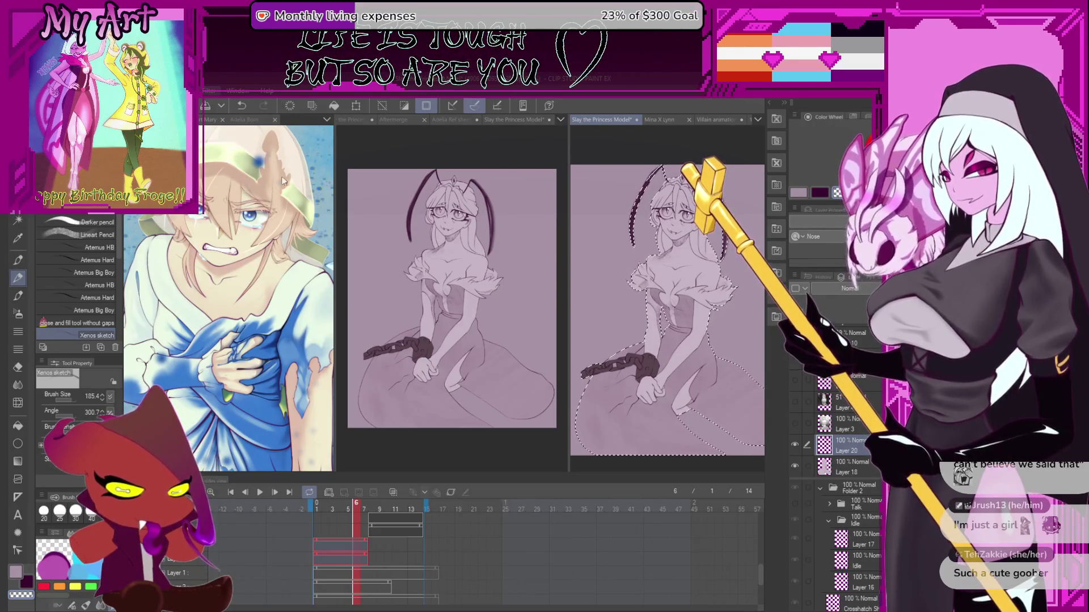
pyautogui.press('Tab')
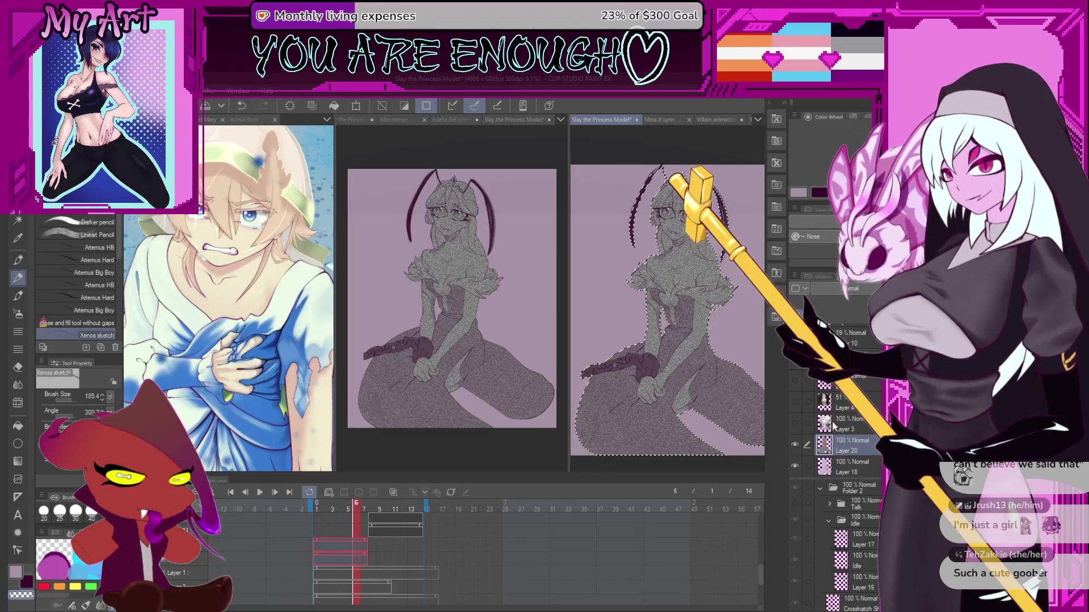
# - Set Layer 20 to Overlay blending at 17% opacity
pyautogui.click(851, 289)
pyautogui.moveTo(874, 300); pyautogui.dragTo(819, 300)
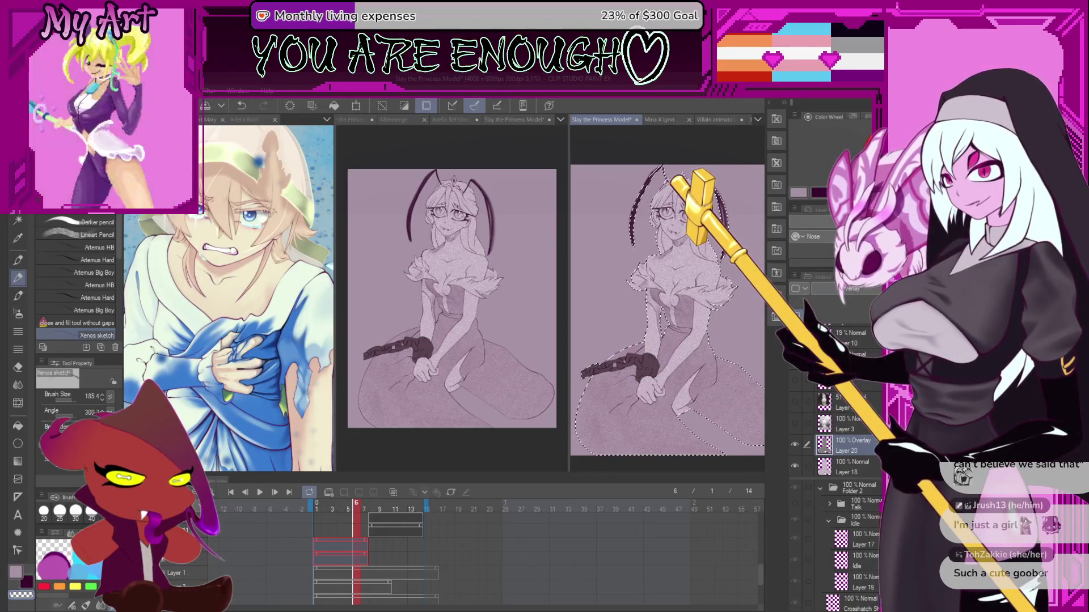
pyautogui.scroll(5, 732, 295)
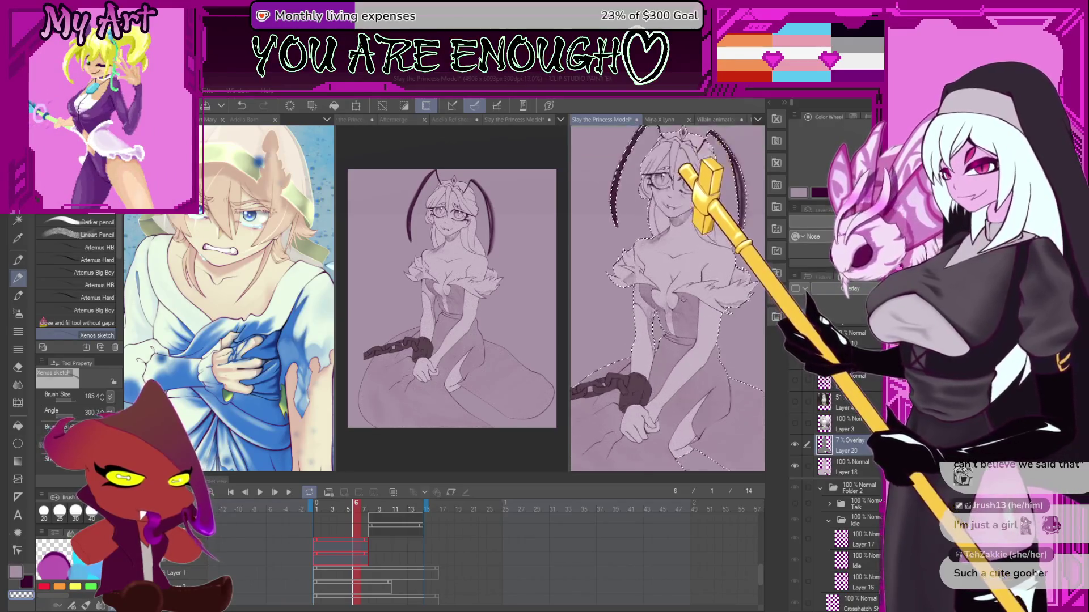
pyautogui.scroll(-3, 732, 296)
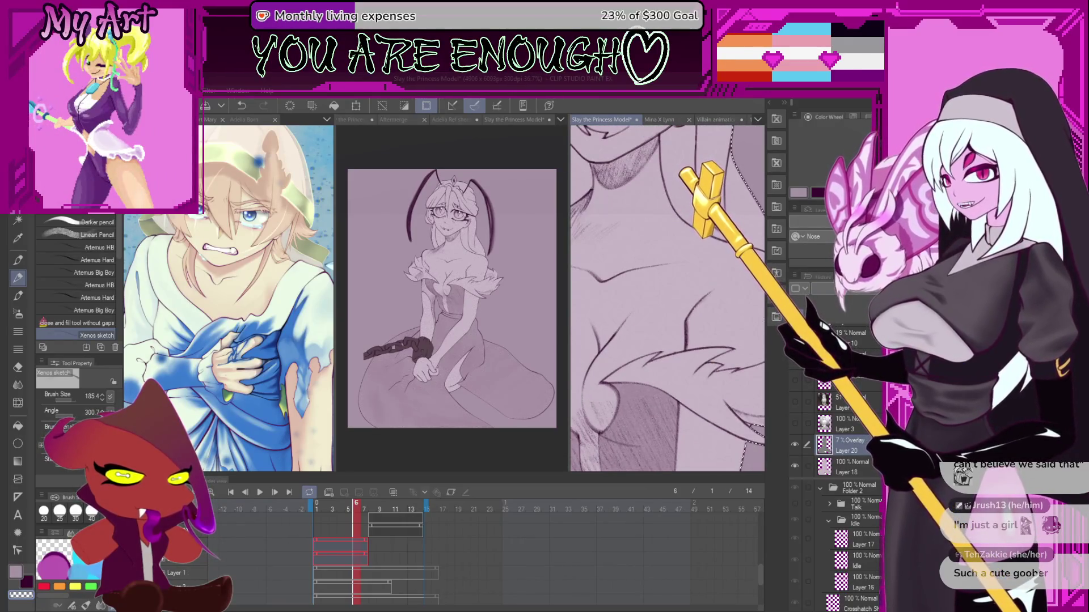
pyautogui.scroll(-5, 665, 272)
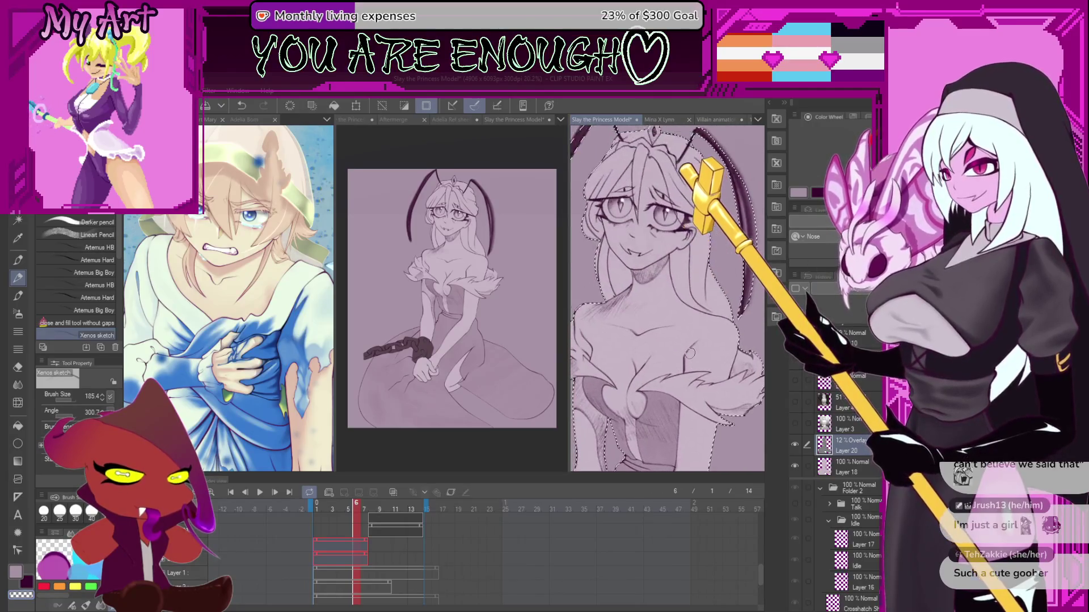
pyautogui.moveTo(665, 272); pyautogui.dragTo(674, 251)
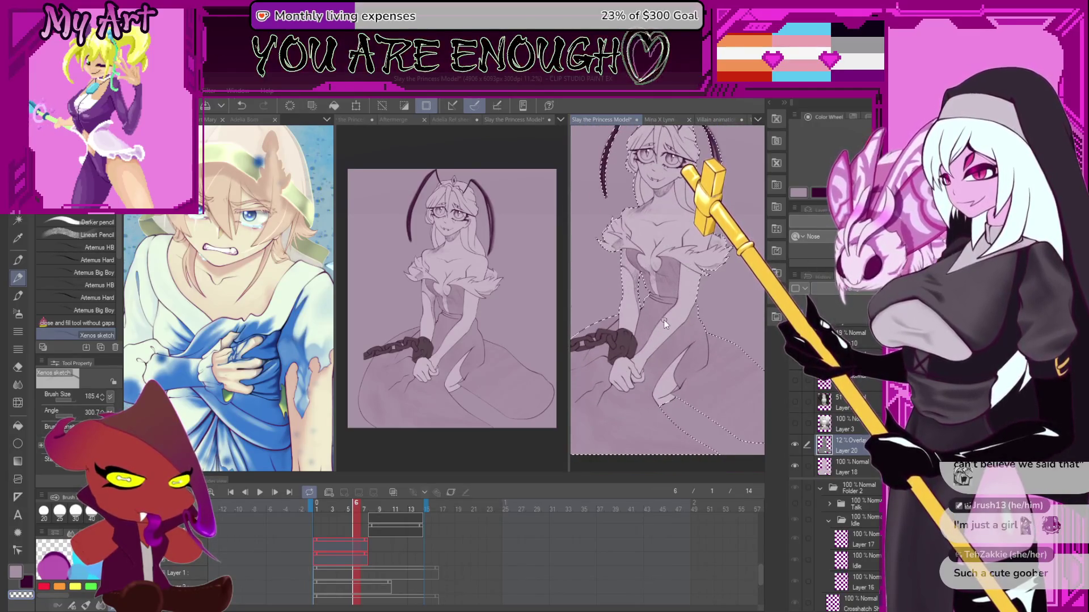
# - Make Layer 20 visible and zoom in on the princess's upper body
pyautogui.click(794, 445)
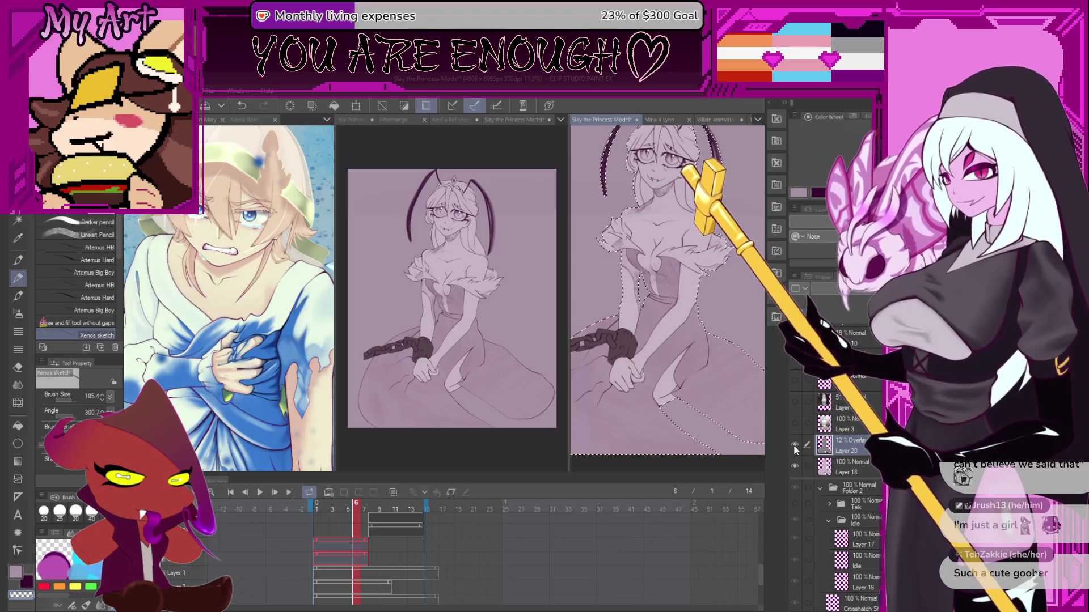
pyautogui.scroll(-2, 720, 326)
pyautogui.scroll(5, 721, 326)
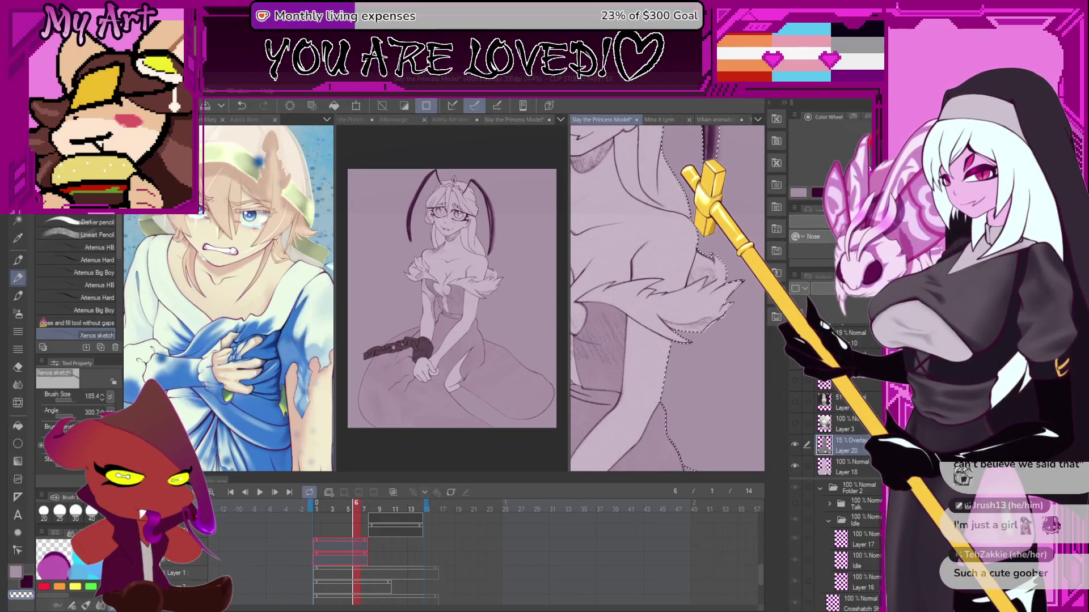
pyautogui.scroll(-3, 712, 365)
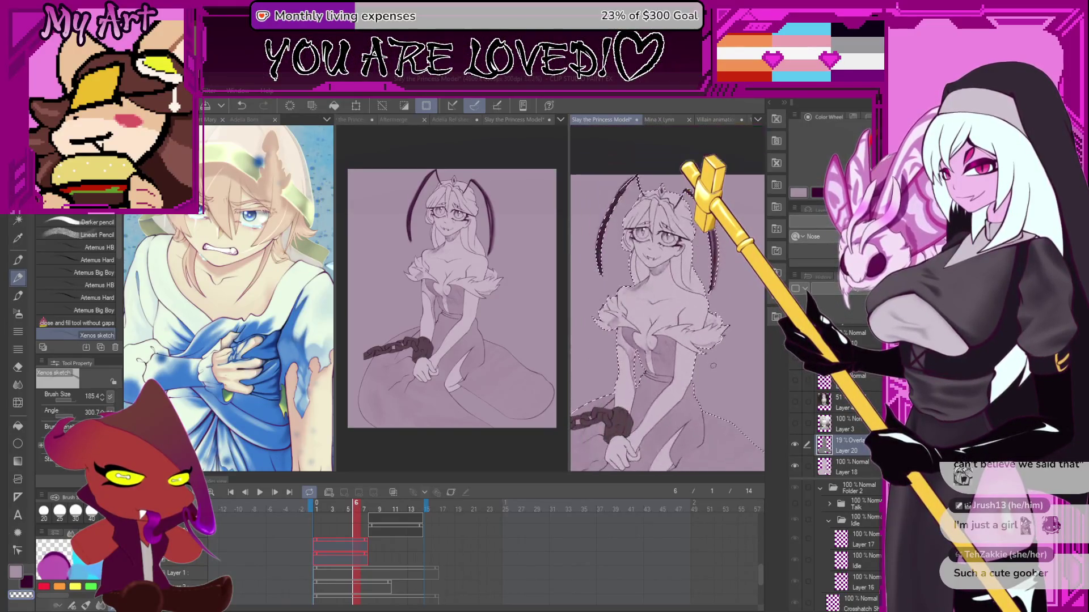
pyautogui.scroll(-1, 713, 366)
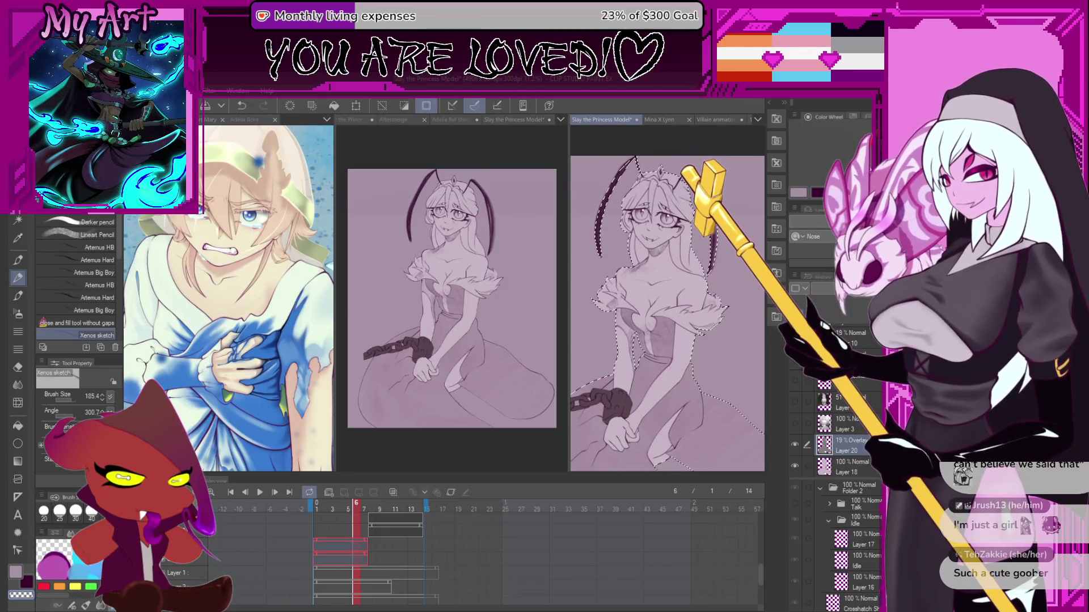
pyautogui.scroll(-2, 667, 299)
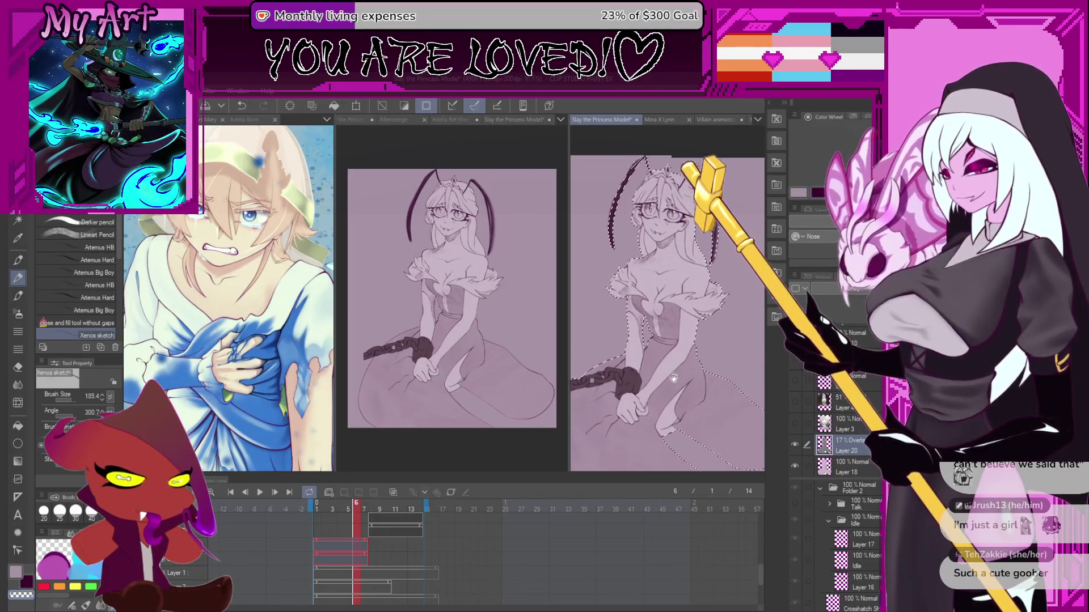
pyautogui.scroll(2, 667, 299)
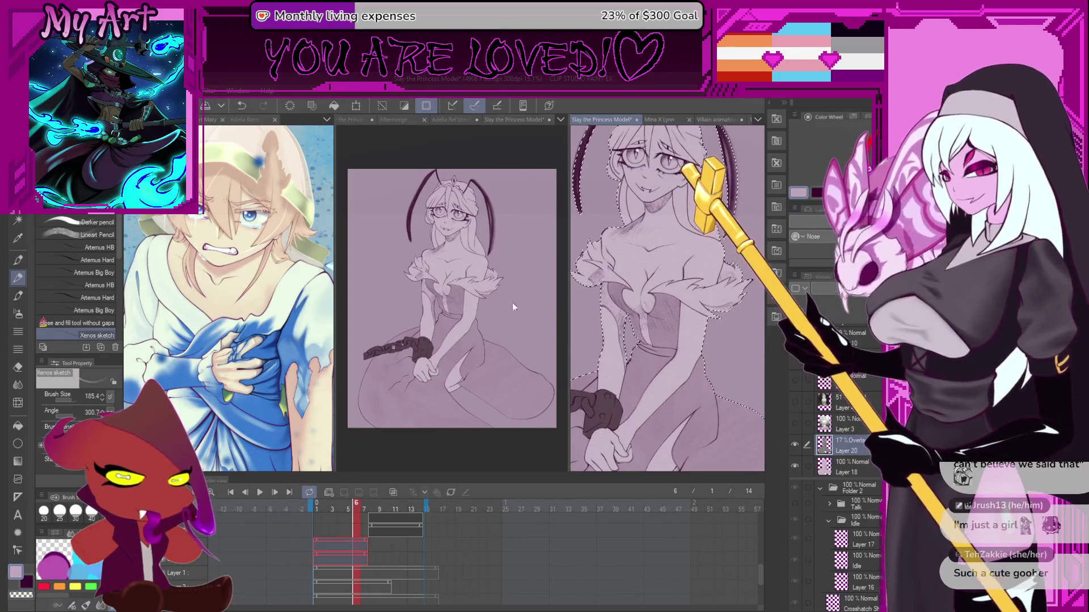
# - Try the textured Patchy pastel brush and bring the princess's chest into view
pyautogui.press('b')
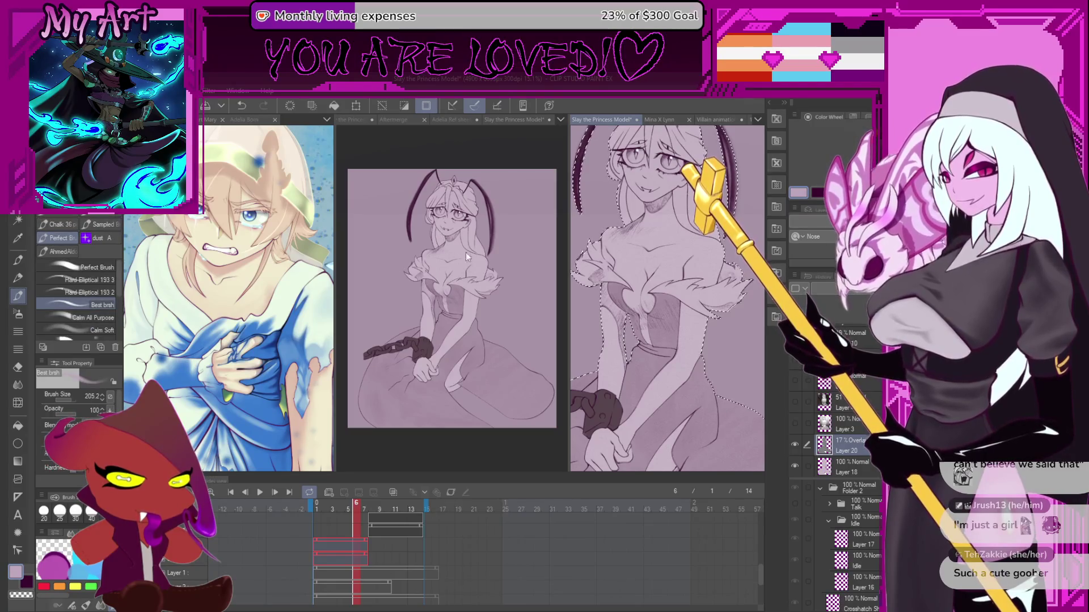
pyautogui.press('p')
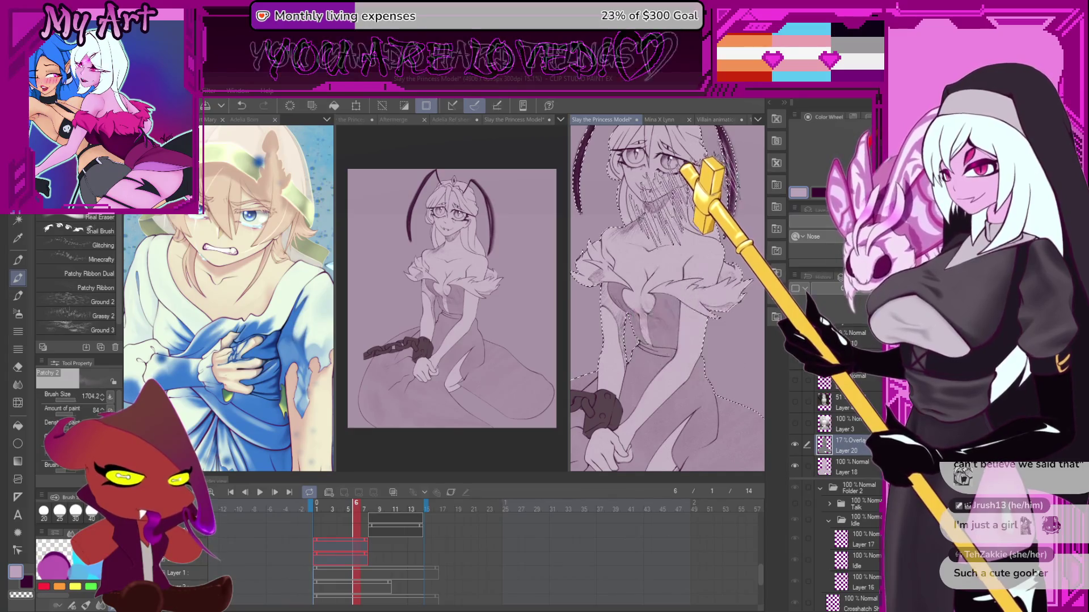
pyautogui.scroll(-1, 647, 408)
pyautogui.moveTo(643, 402); pyautogui.dragTo(643, 337)
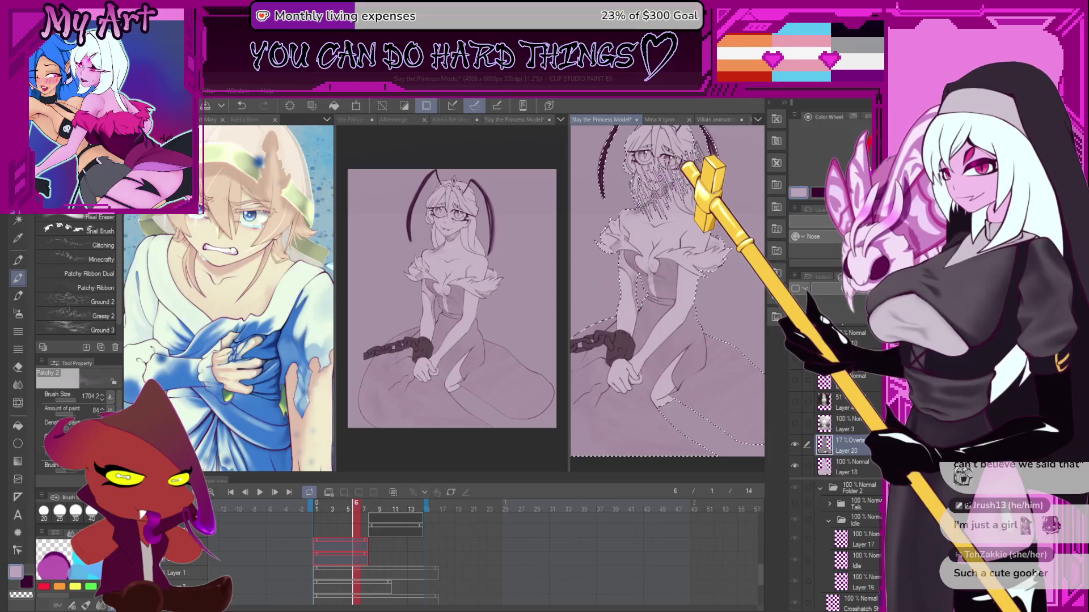
pyautogui.scroll(5, 679, 158)
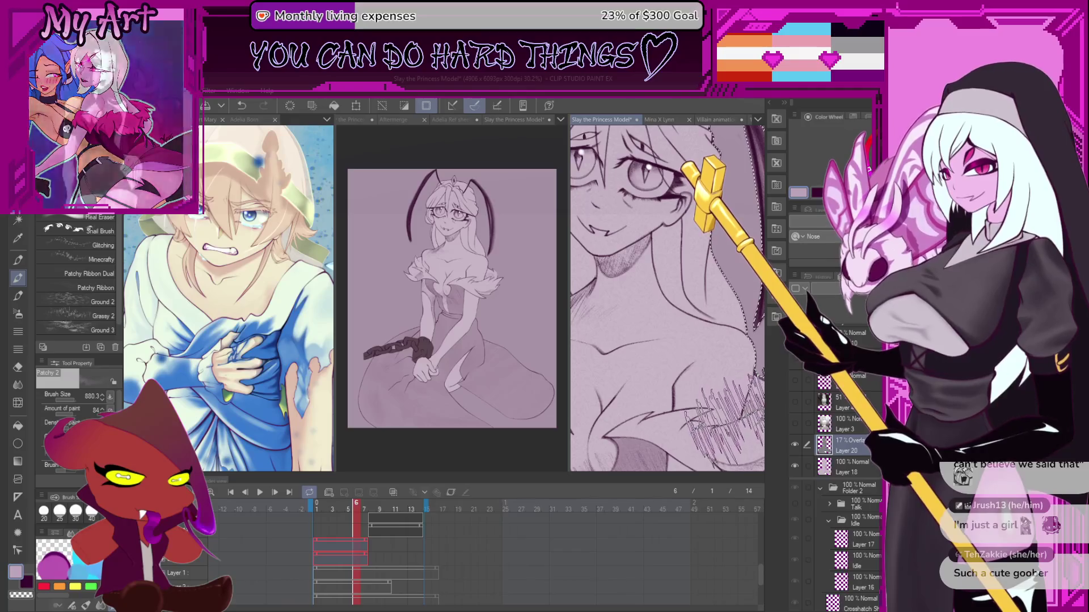
pyautogui.scroll(-5, 674, 399)
pyautogui.scroll(3, 674, 400)
# - Deselect the figure and switch back to the Best brsh painting brush
pyautogui.hotkey('ctrl', 'd')
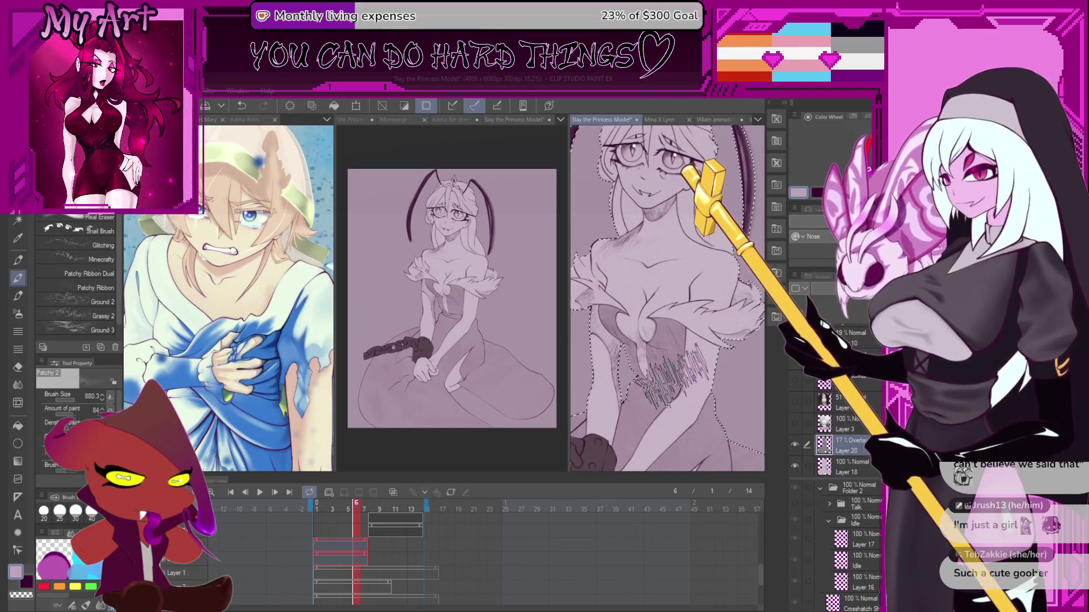
pyautogui.press('b')
pyautogui.scroll(-4, 709, 403)
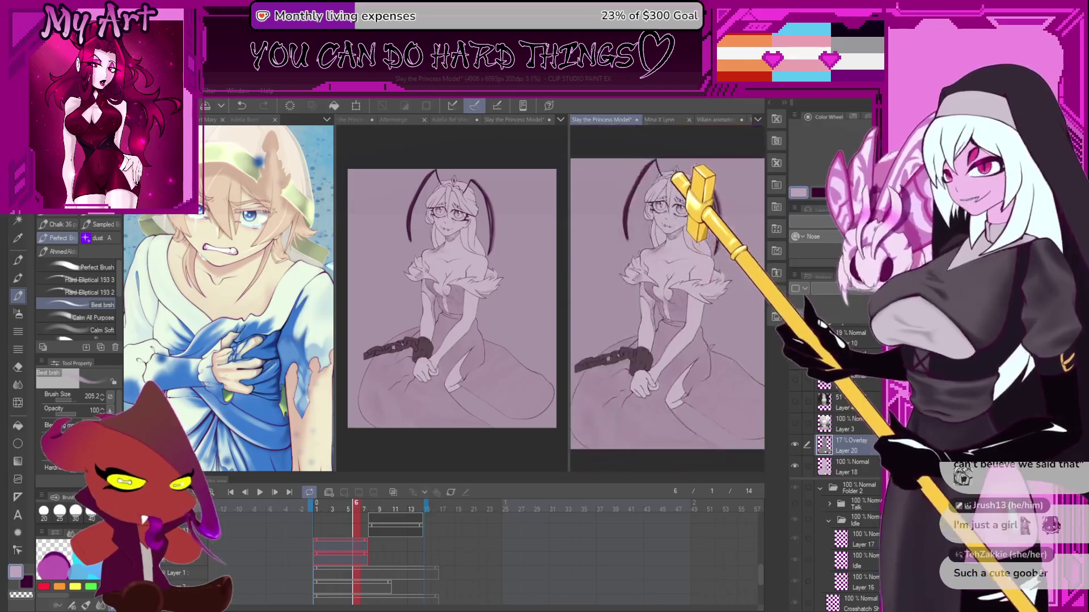
pyautogui.scroll(-2, 738, 420)
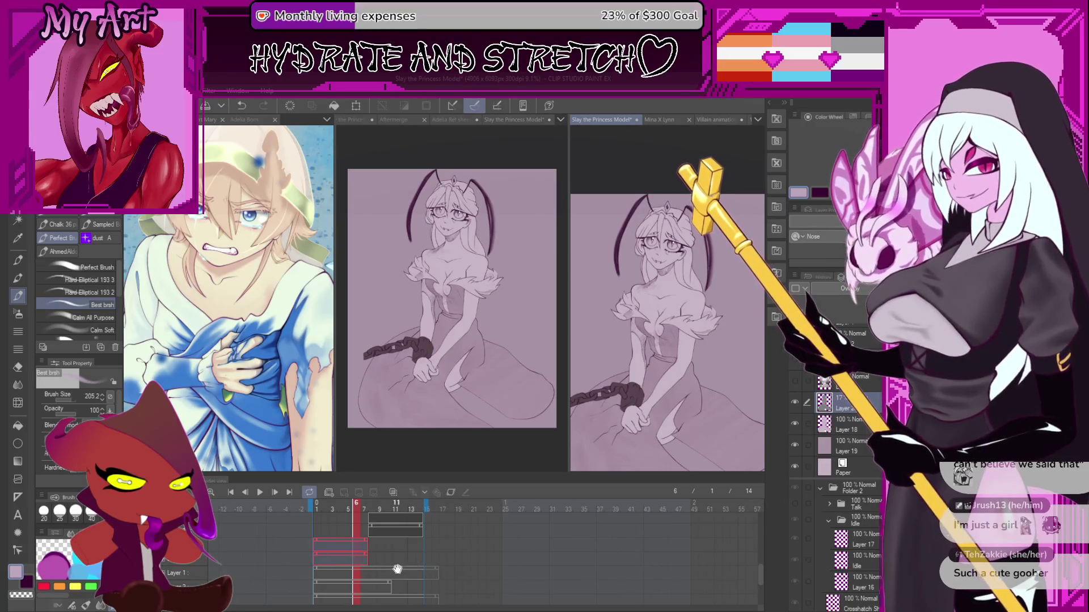
# - Scroll the Layer panel to Folder 1 to display the thick, dark shaded antennae
pyautogui.scroll(-3, 386, 582)
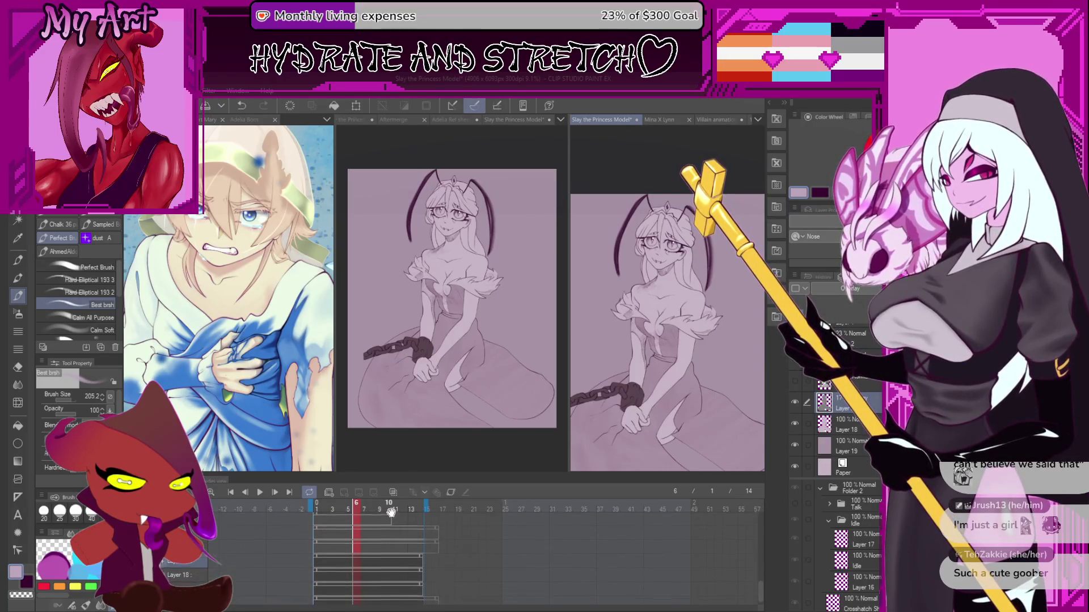
pyautogui.scroll(-5, 388, 571)
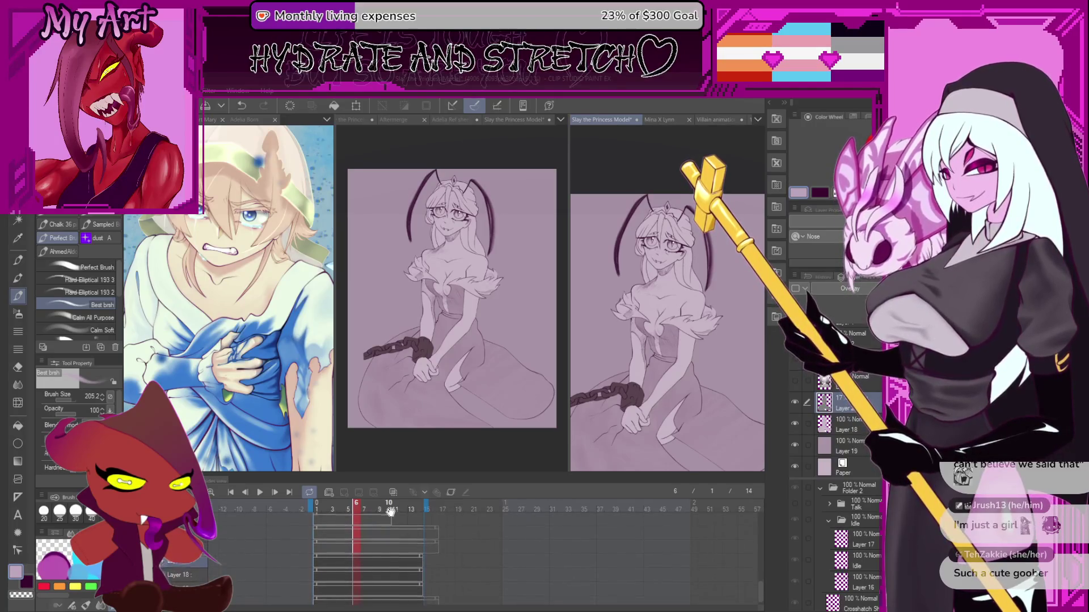
pyautogui.scroll(-2, 389, 509)
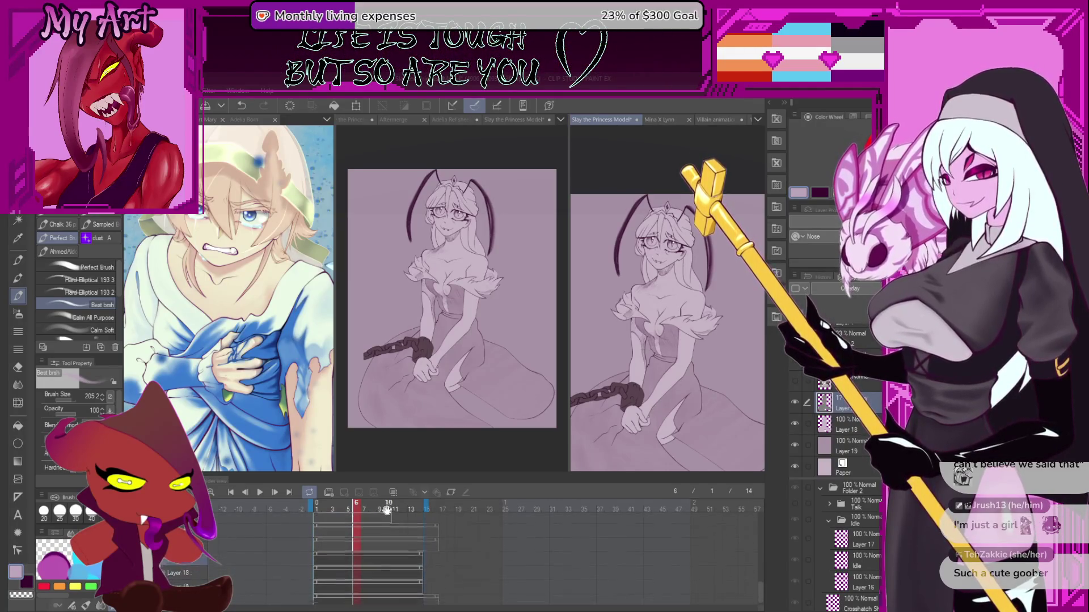
pyautogui.scroll(-5, 380, 533)
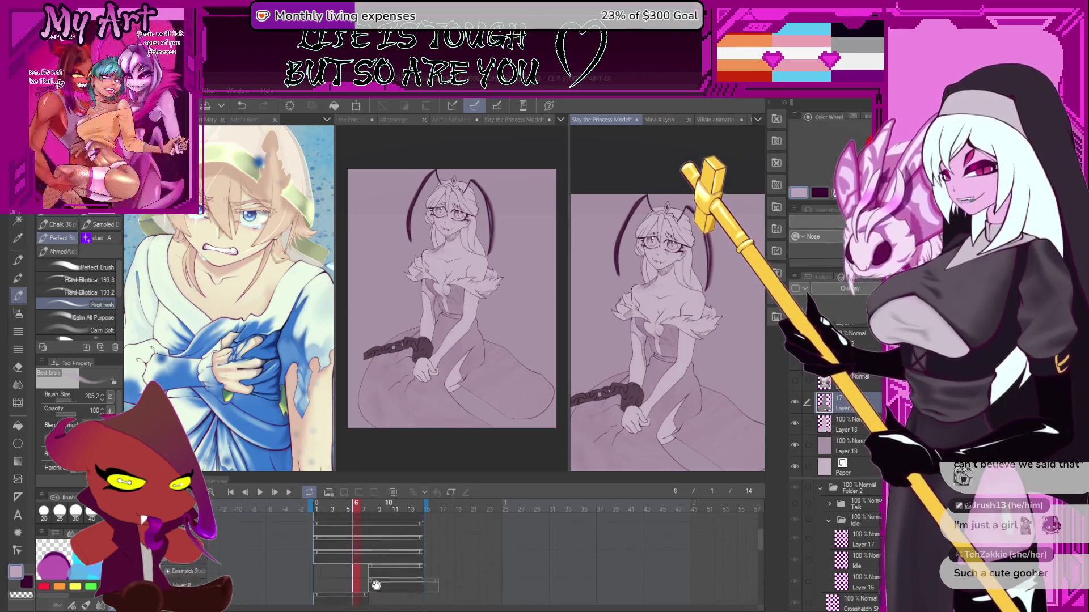
pyautogui.scroll(-2, 371, 561)
pyautogui.scroll(-2, 355, 560)
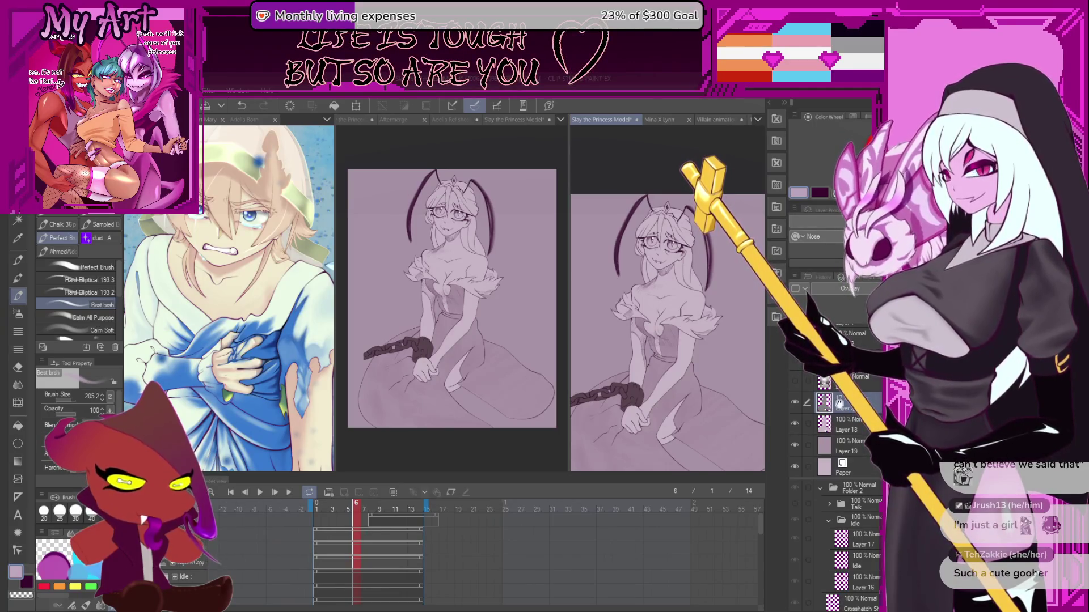
pyautogui.scroll(2, 851, 394)
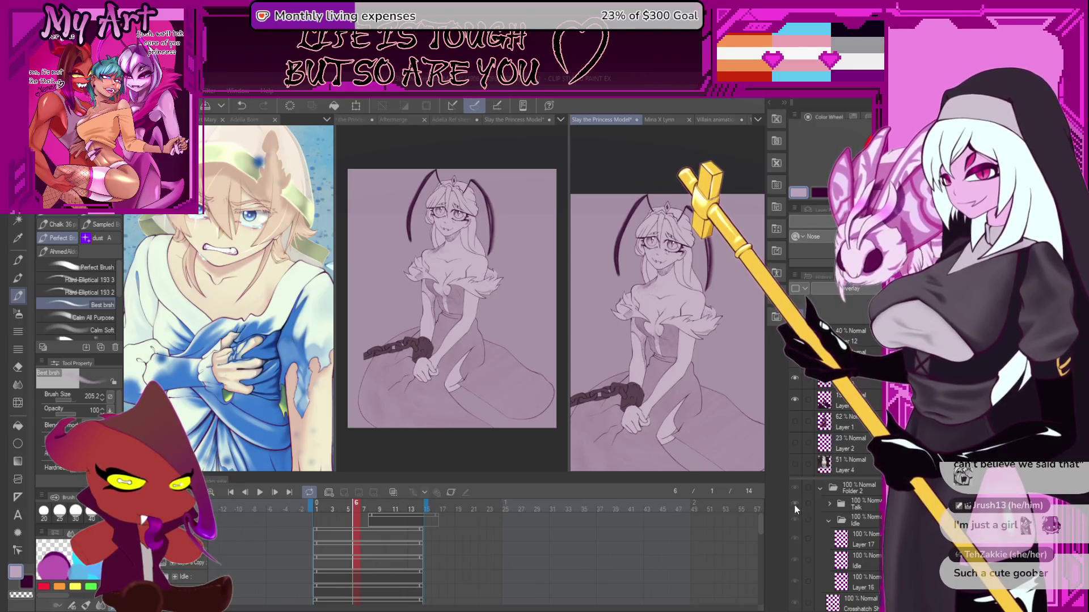
pyautogui.scroll(-3, 832, 544)
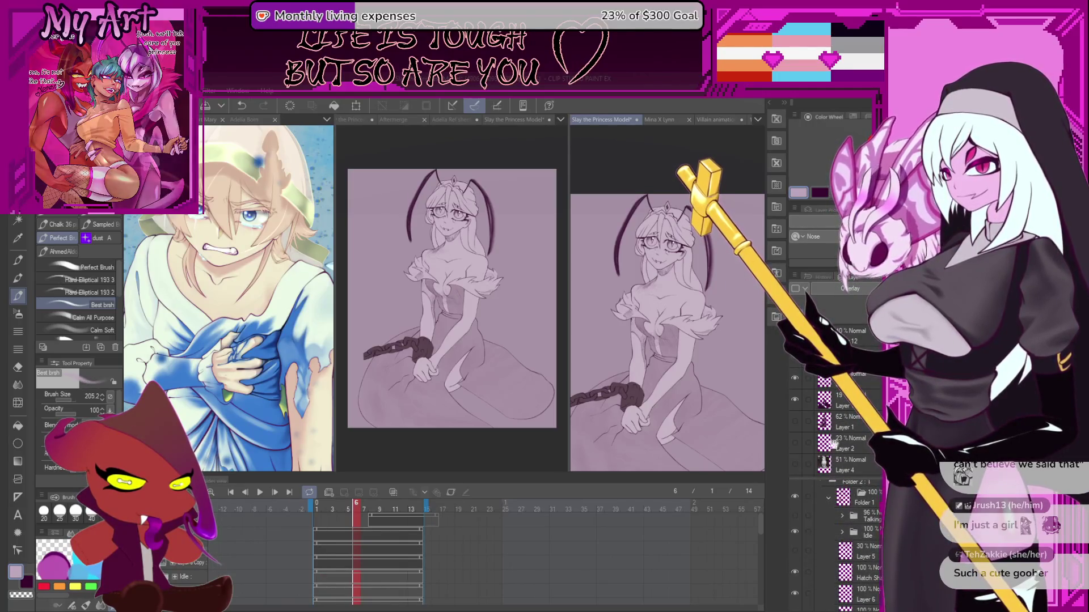
pyautogui.moveTo(795, 516); pyautogui.dragTo(797, 536)
pyautogui.scroll(2, 643, 454)
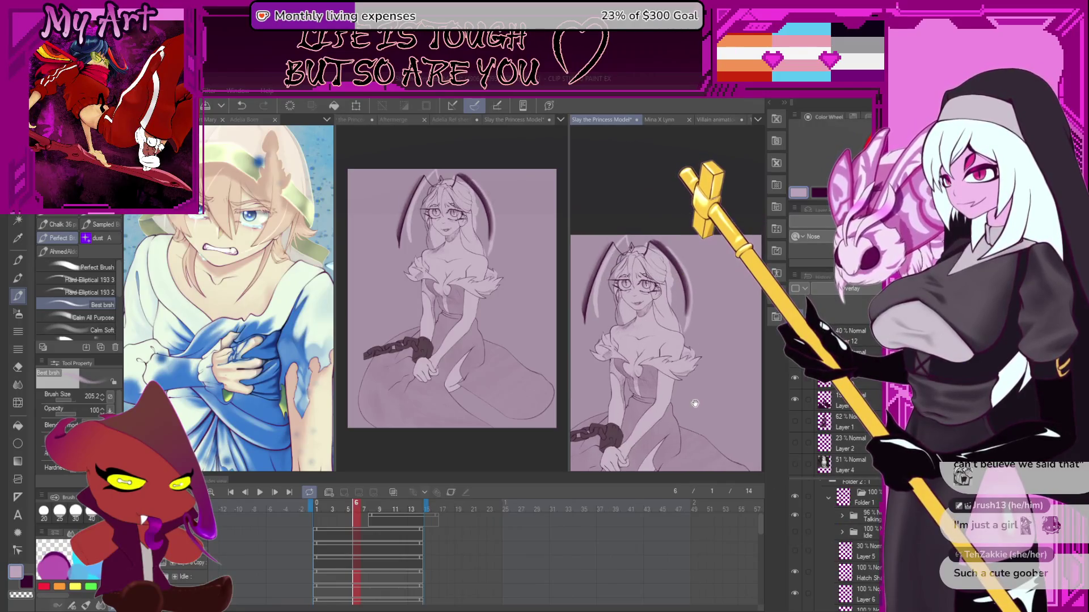
# - Pick the Layer 4 track, then Auto Select the figure referring to all layers
pyautogui.click(477, 341)
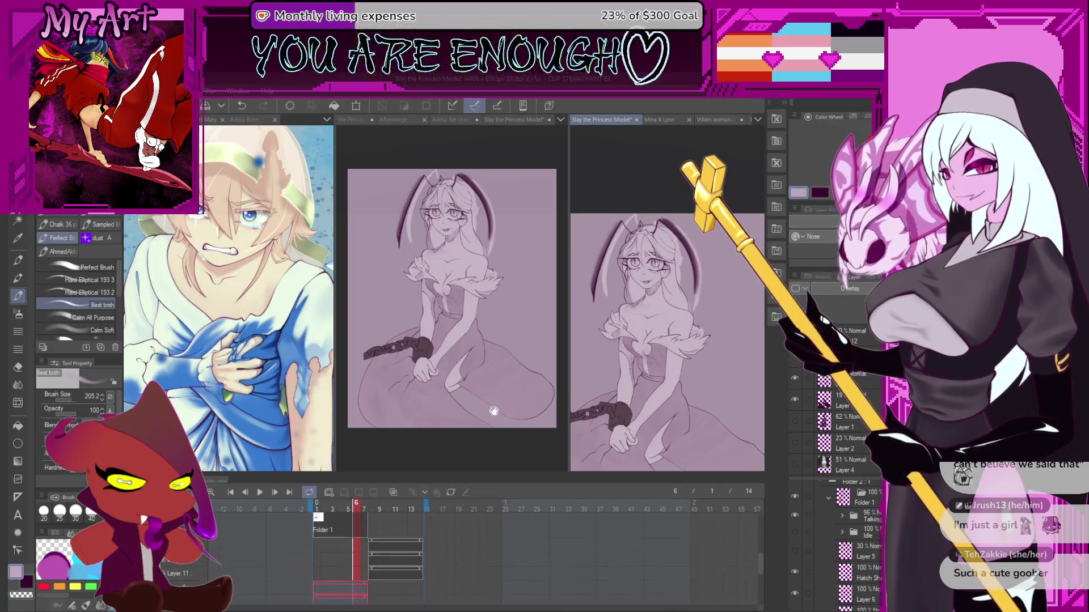
pyautogui.scroll(-5, 374, 559)
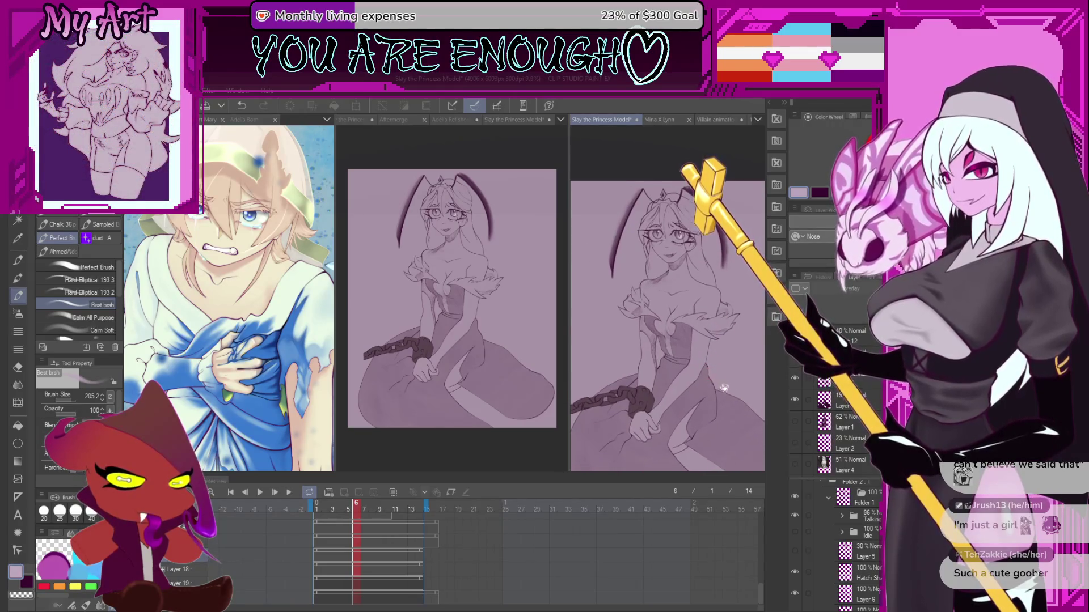
pyautogui.moveTo(683, 376); pyautogui.dragTo(702, 340)
pyautogui.press('w')
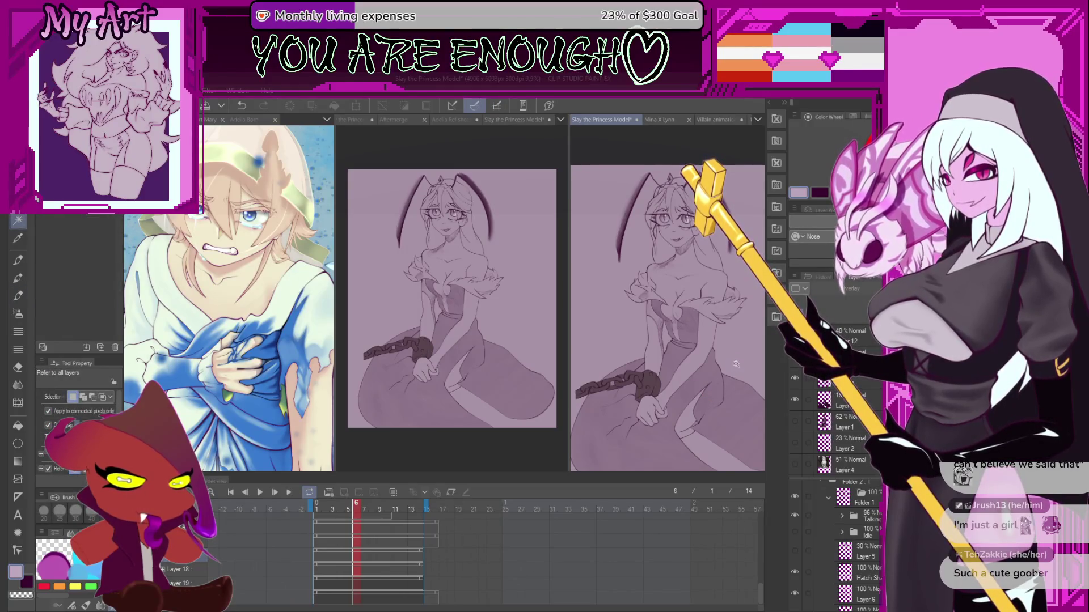
pyautogui.moveTo(722, 359); pyautogui.dragTo(692, 327)
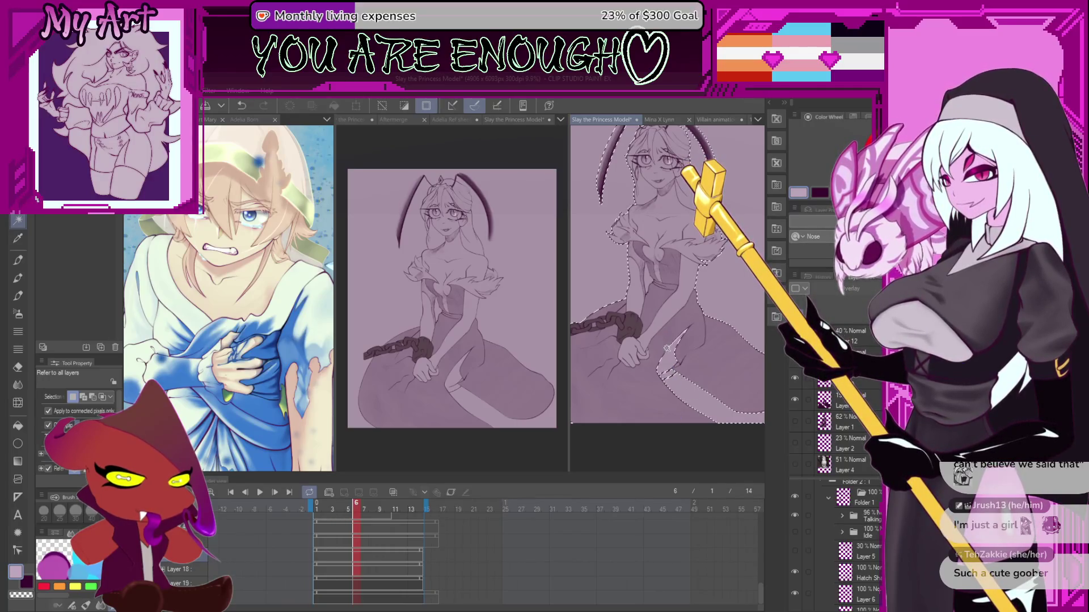
pyautogui.scroll(5, 656, 352)
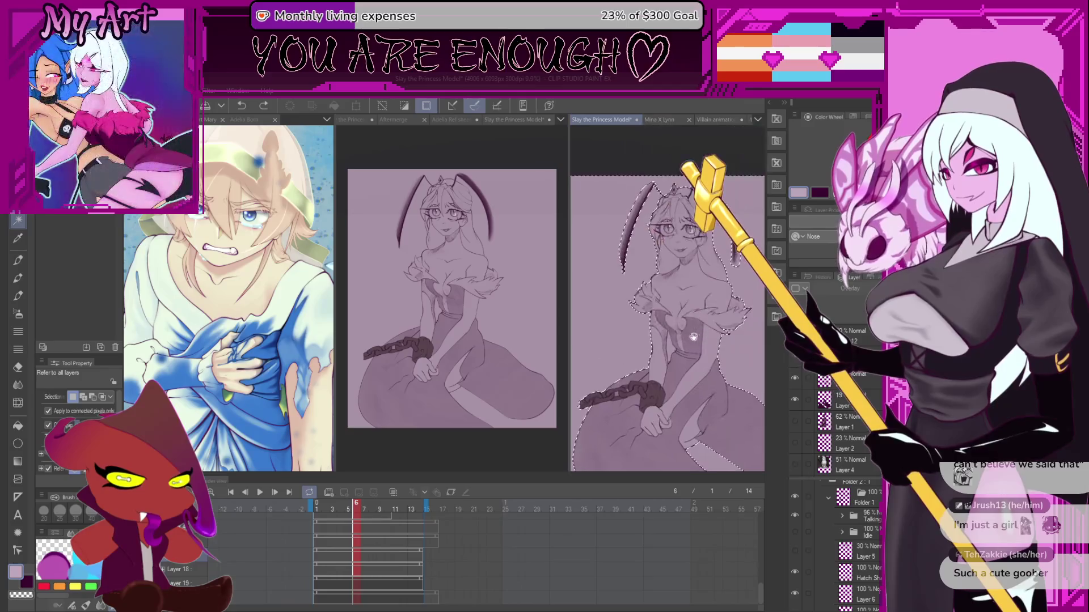
# - Recentre on the princess's face and start a freehand lasso around the figure
pyautogui.scroll(5, 692, 347)
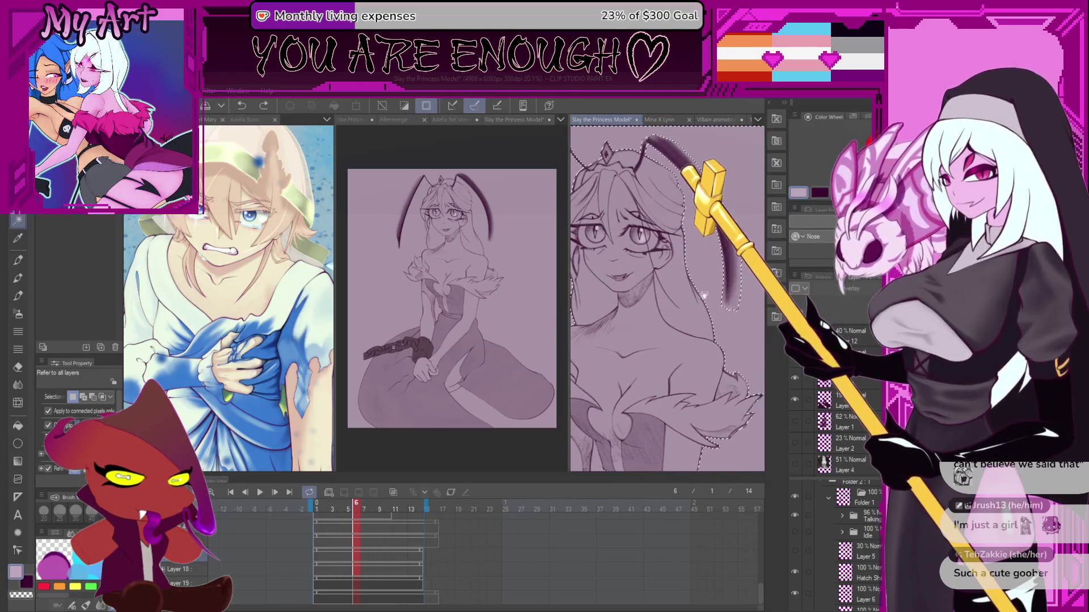
pyautogui.moveTo(710, 310); pyautogui.dragTo(731, 314)
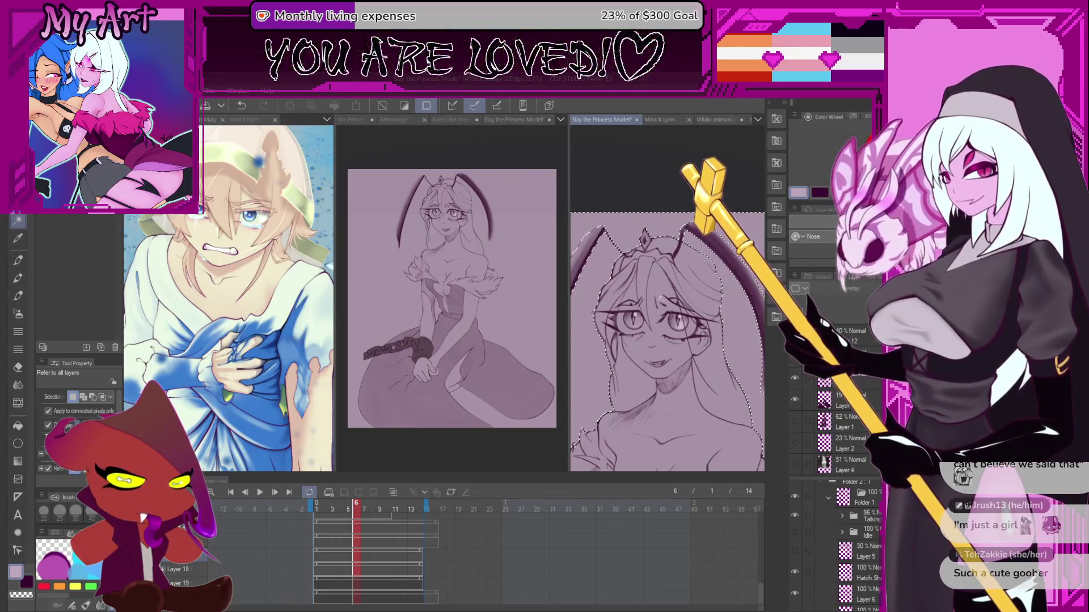
pyautogui.scroll(-3, 657, 311)
pyautogui.scroll(2, 655, 309)
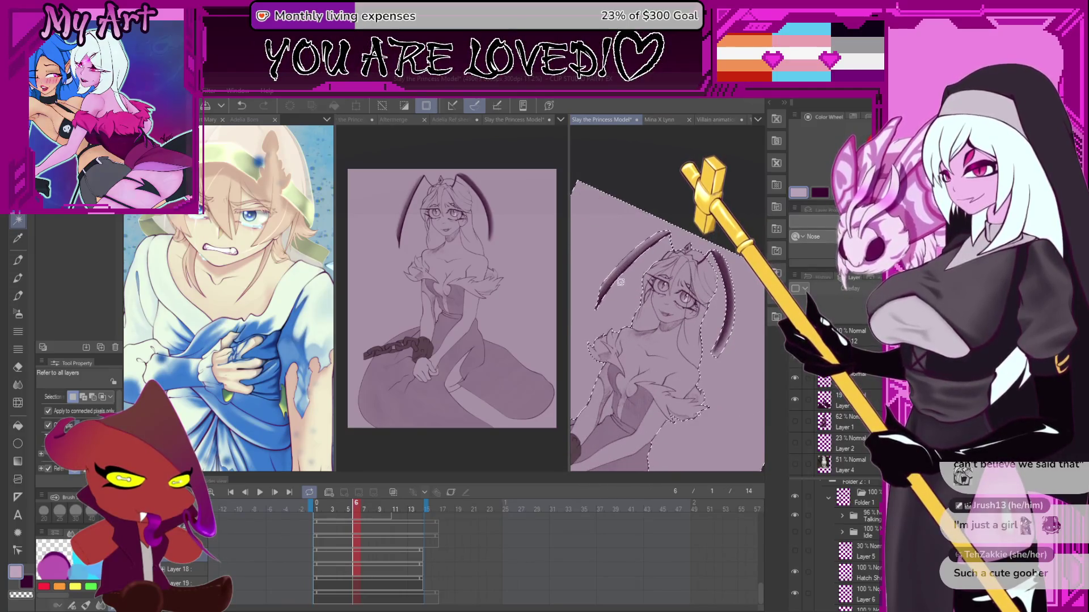
pyautogui.press('m')
pyautogui.scroll(2, 594, 337)
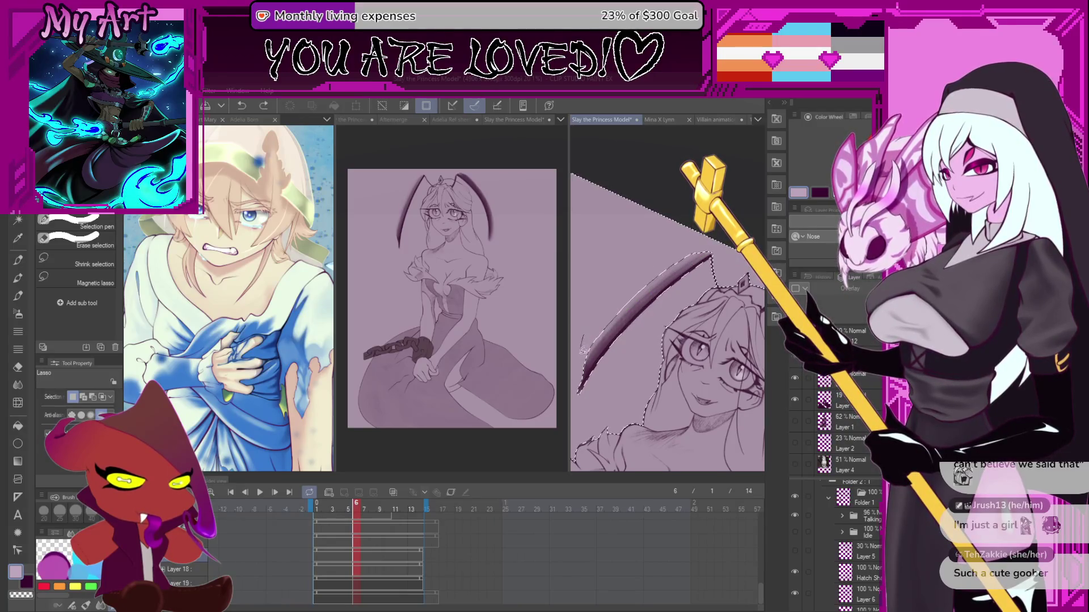
pyautogui.moveTo(666, 246); pyautogui.dragTo(662, 392)
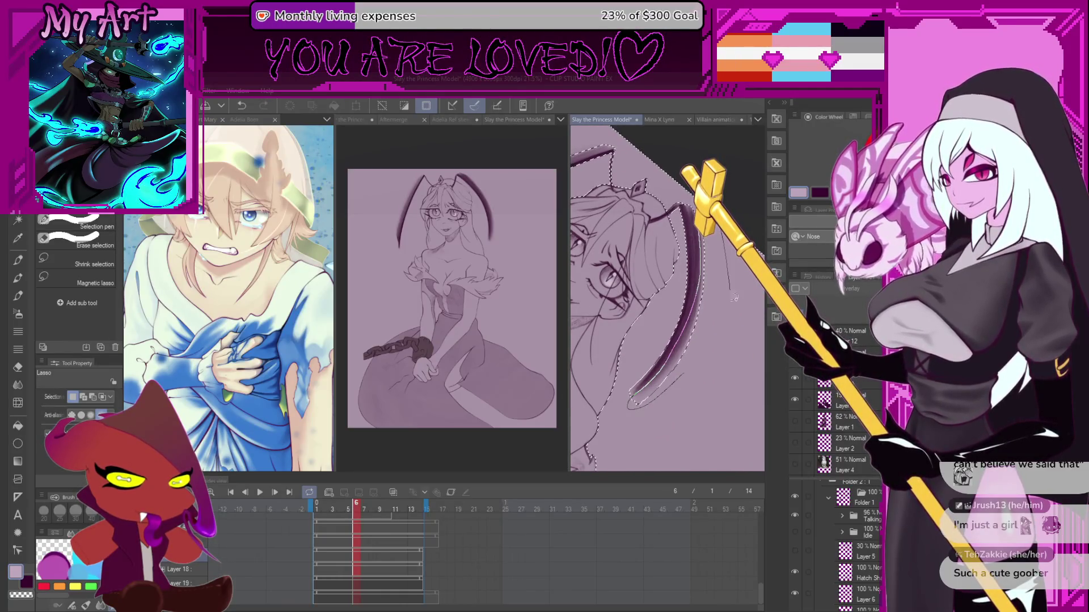
pyautogui.scroll(2, 685, 397)
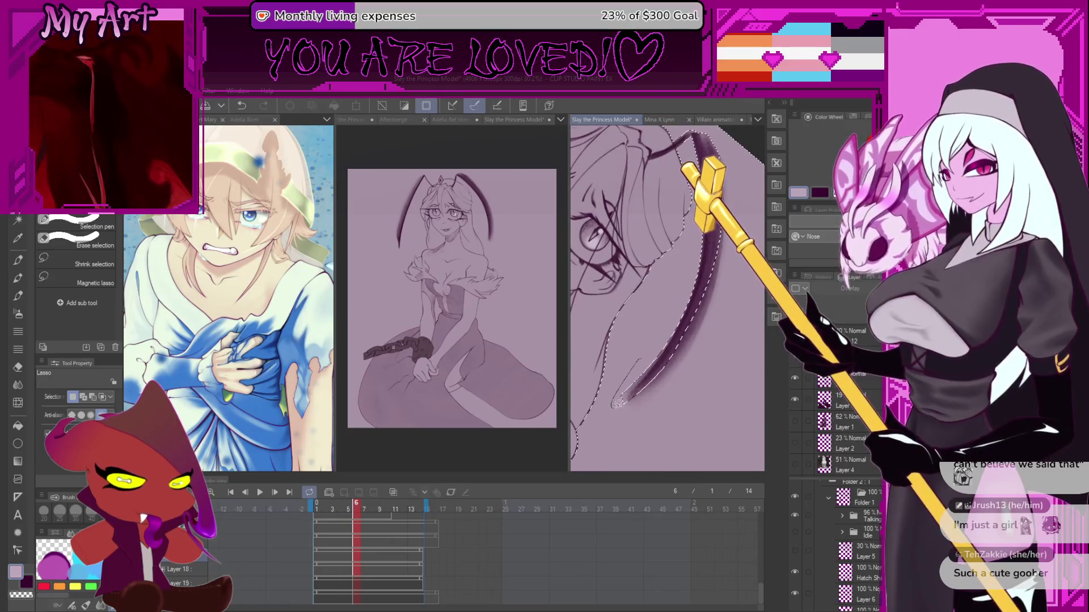
pyautogui.scroll(-4, 617, 393)
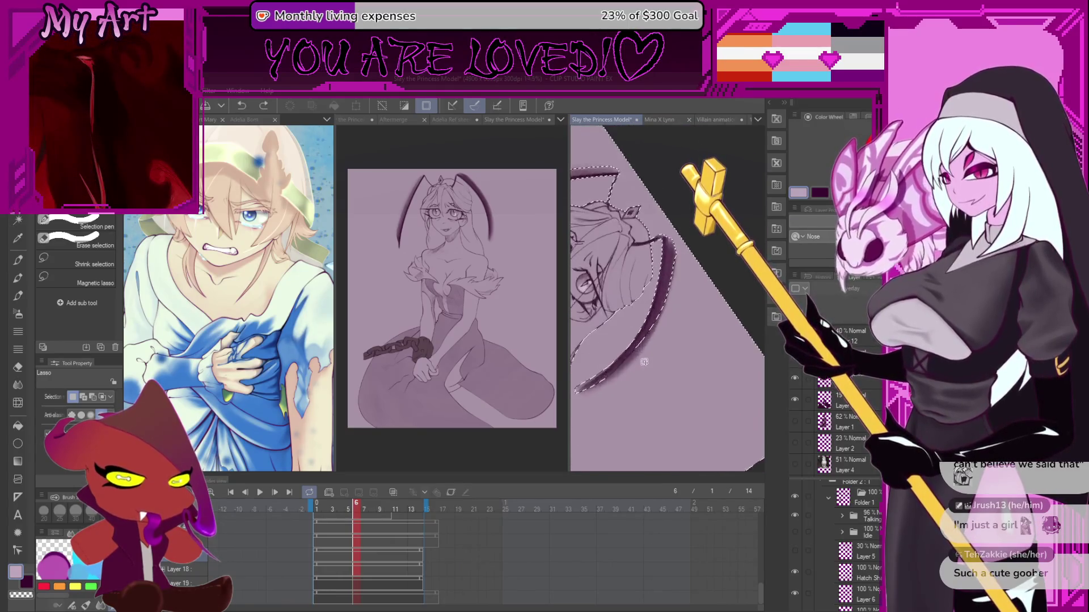
pyautogui.moveTo(621, 354)
pyautogui.mouseDown()
pyautogui.moveTo(687, 335)
pyautogui.moveTo(687, 348)
pyautogui.mouseUp()
# - Tighten the lasso selection around the hair, antennae and shoulders
pyautogui.scroll(-1, 654, 333)
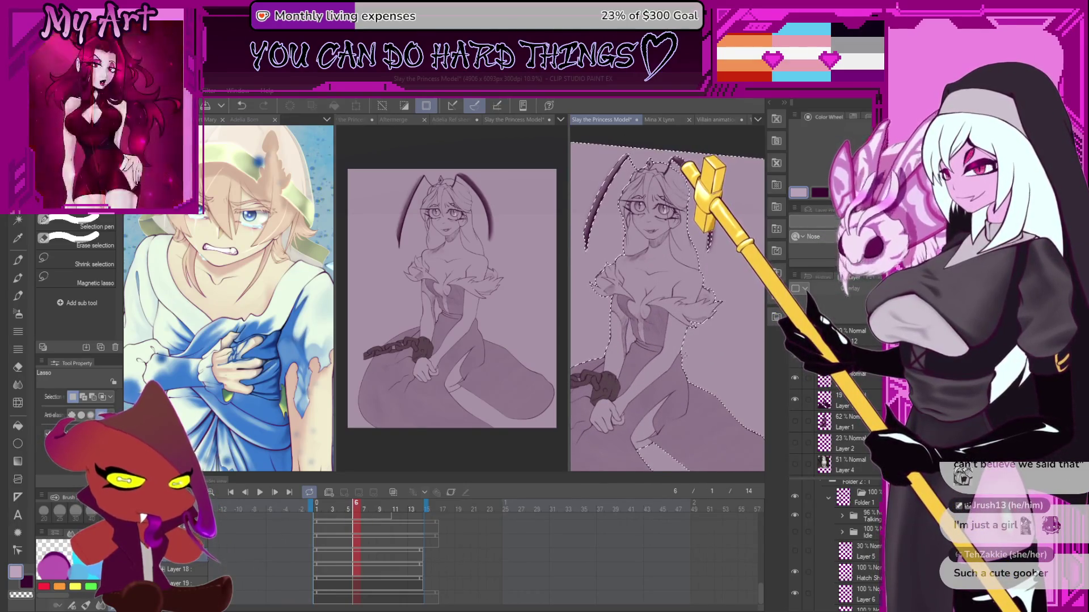
pyautogui.scroll(2, 675, 348)
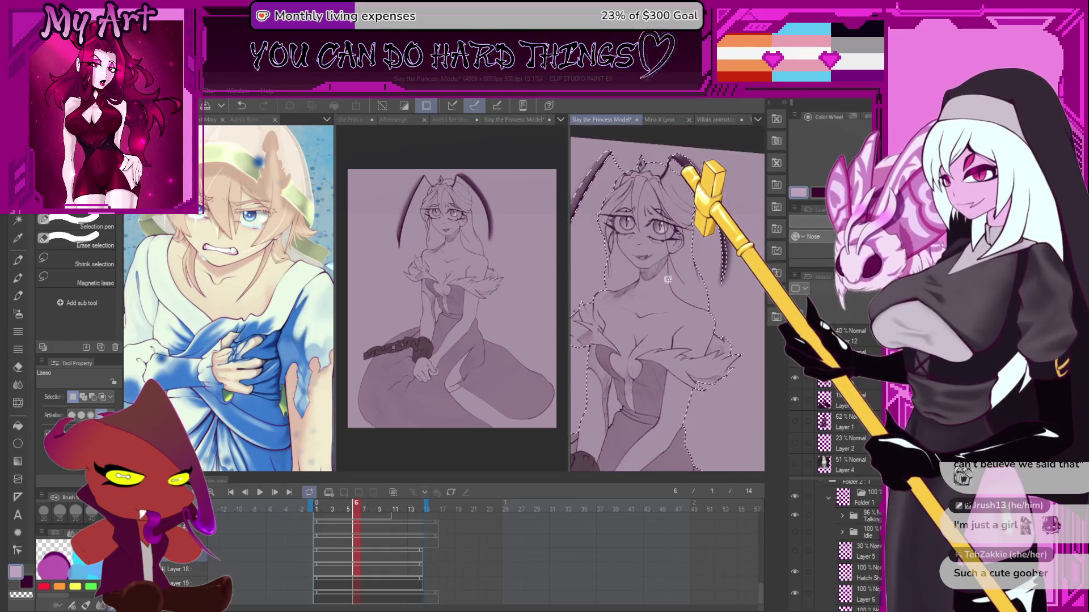
pyautogui.moveTo(675, 350); pyautogui.dragTo(693, 369)
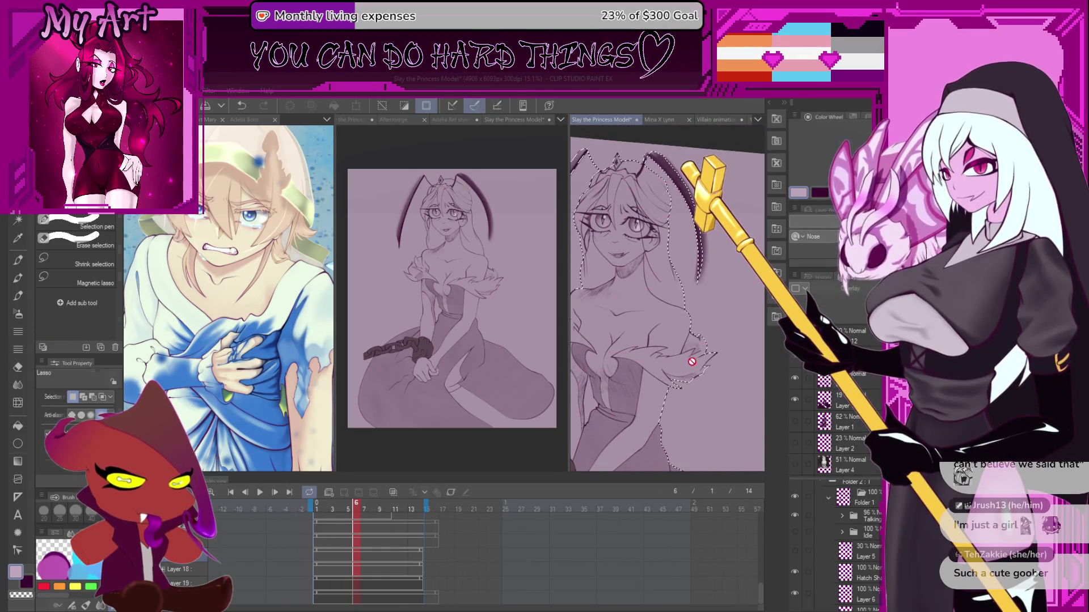
pyautogui.press('g')
pyautogui.scroll(-2, 692, 361)
pyautogui.scroll(-3, 851, 397)
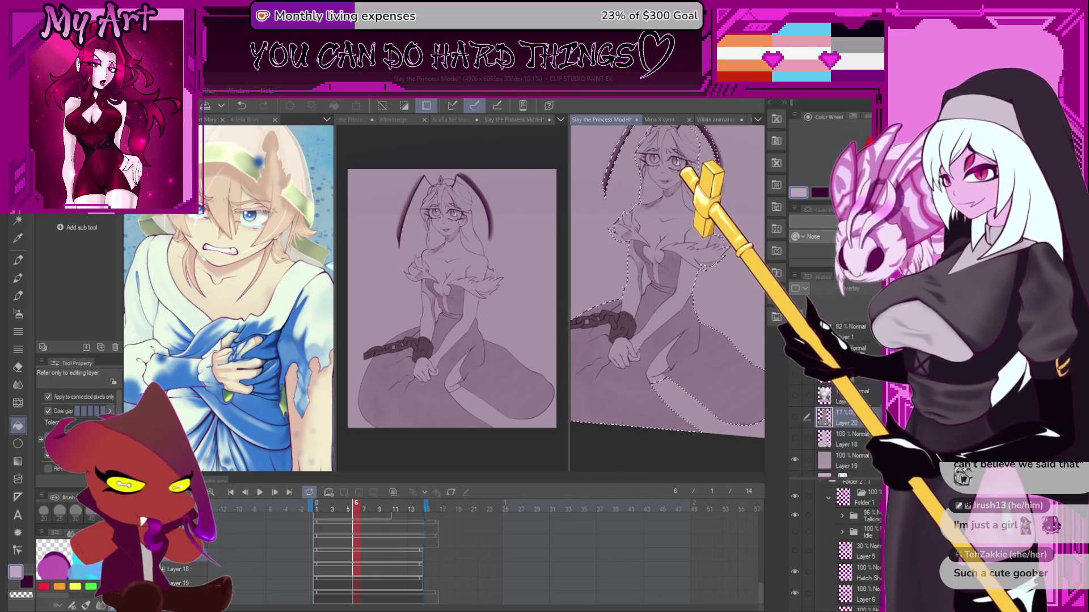
# - Create a new layer and fill the selected figure with a light colour
pyautogui.hotkey('ctrl', 'shift', 'n')
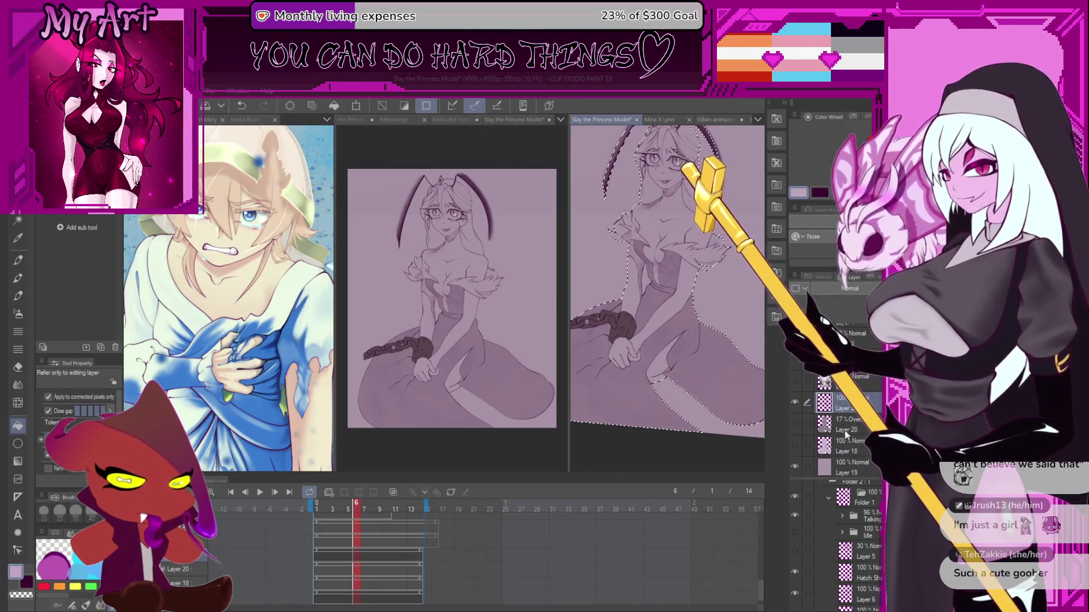
pyautogui.click(794, 445)
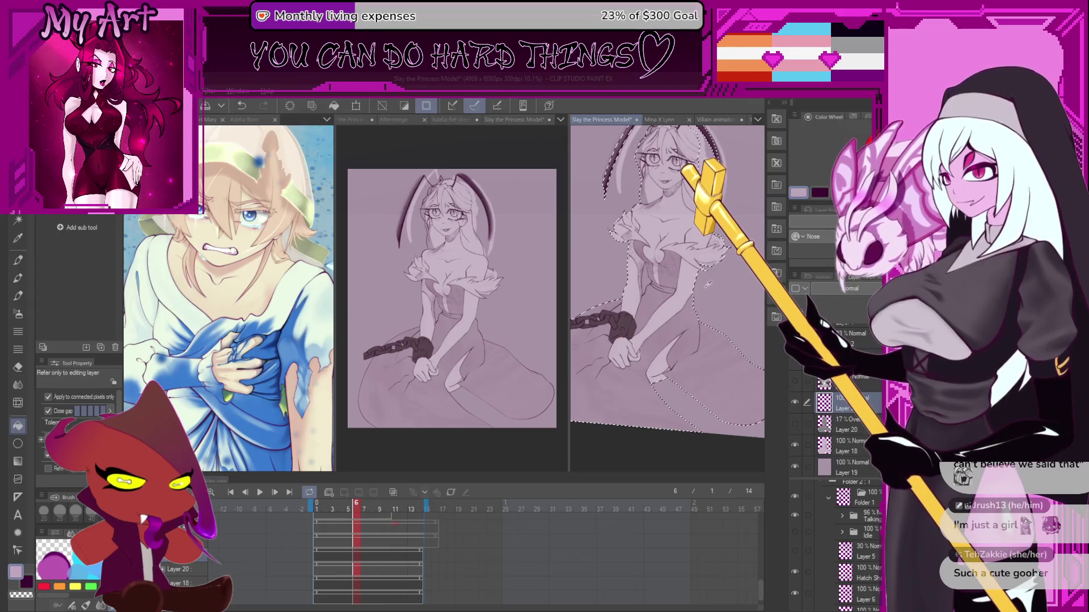
pyautogui.hotkey('alt', '[')
pyautogui.hotkey('alt', '[')
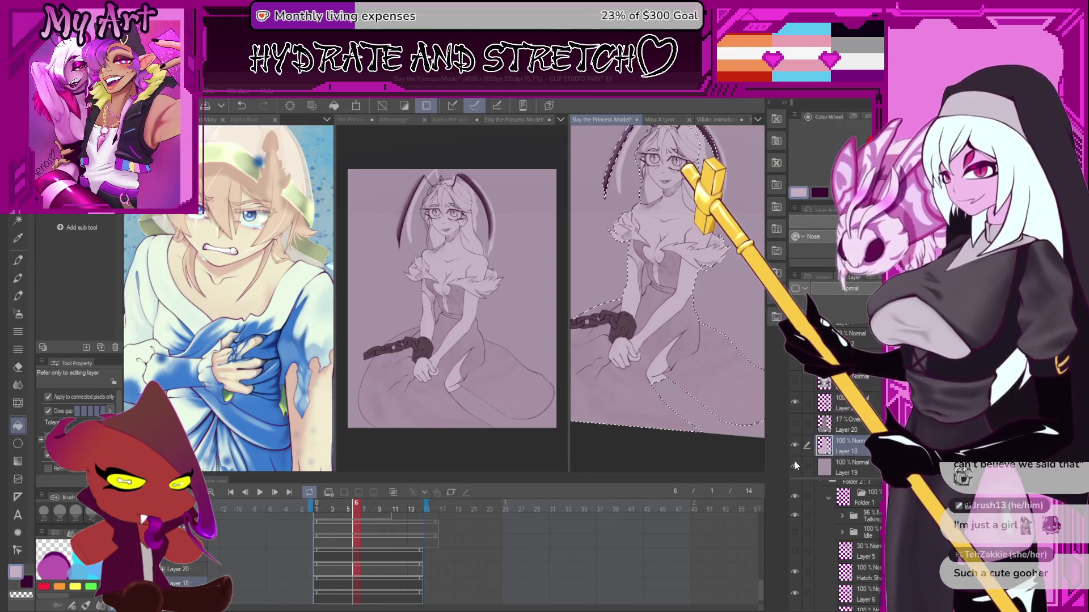
pyautogui.hotkey('alt', ']')
pyautogui.hotkey('alt', ']')
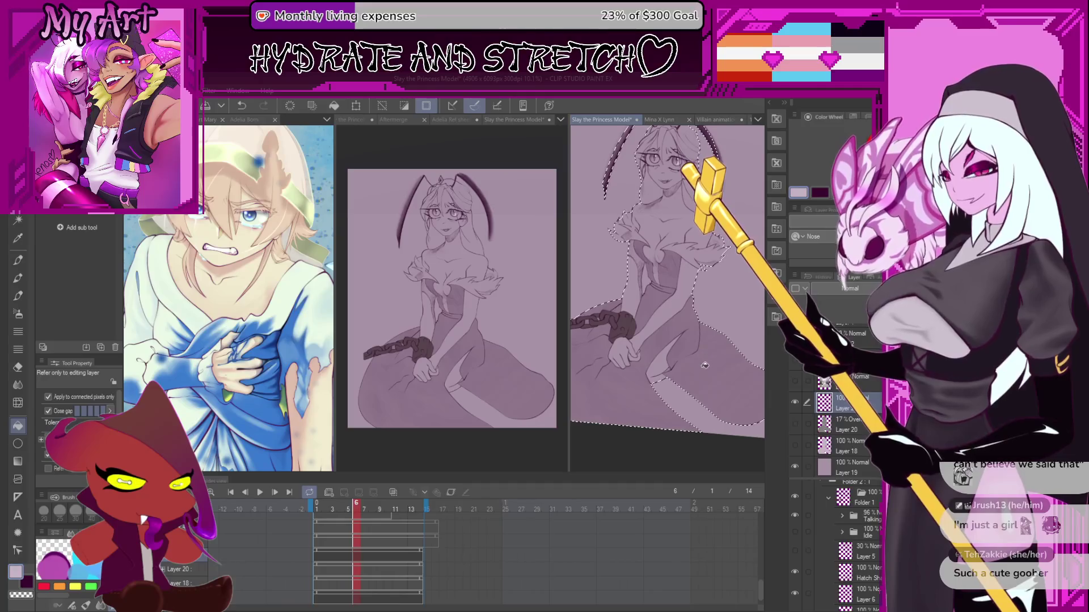
pyautogui.scroll(2, 705, 365)
pyautogui.click(669, 319)
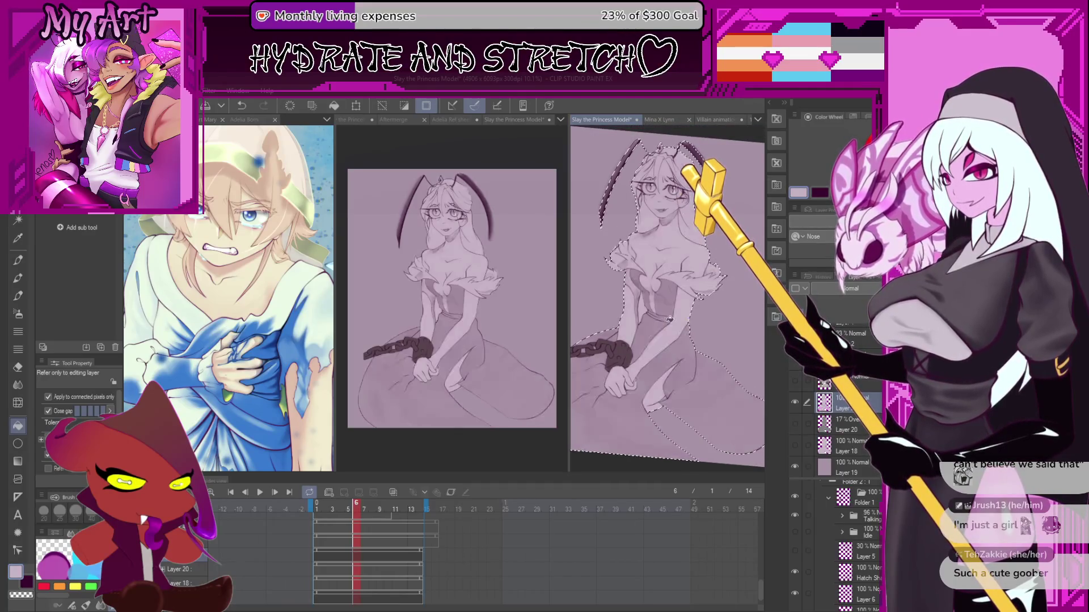
# - Hide Layer 19 and the paper to check transparency, restore Layer 19, then add Layer 21
pyautogui.scroll(2, 670, 319)
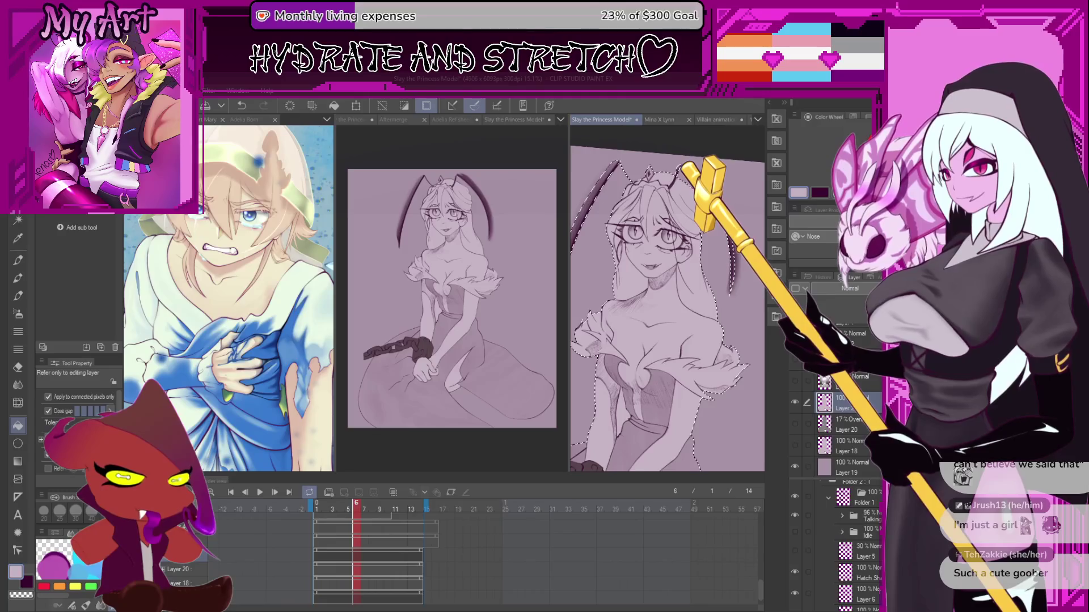
pyautogui.scroll(1, 667, 310)
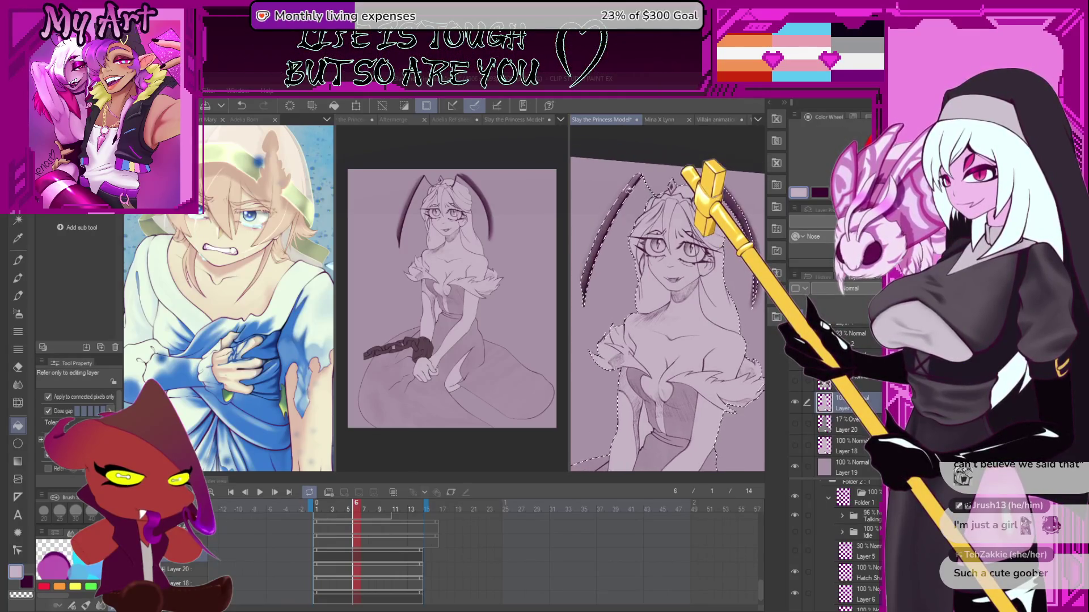
pyautogui.scroll(1, 717, 404)
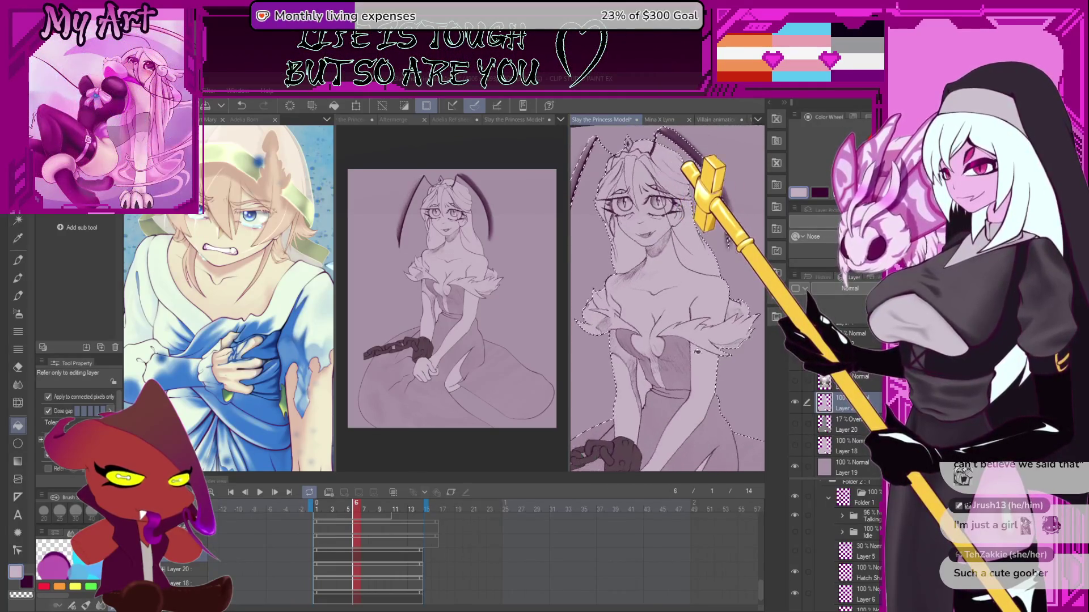
pyautogui.scroll(1, 739, 442)
pyautogui.click(800, 475)
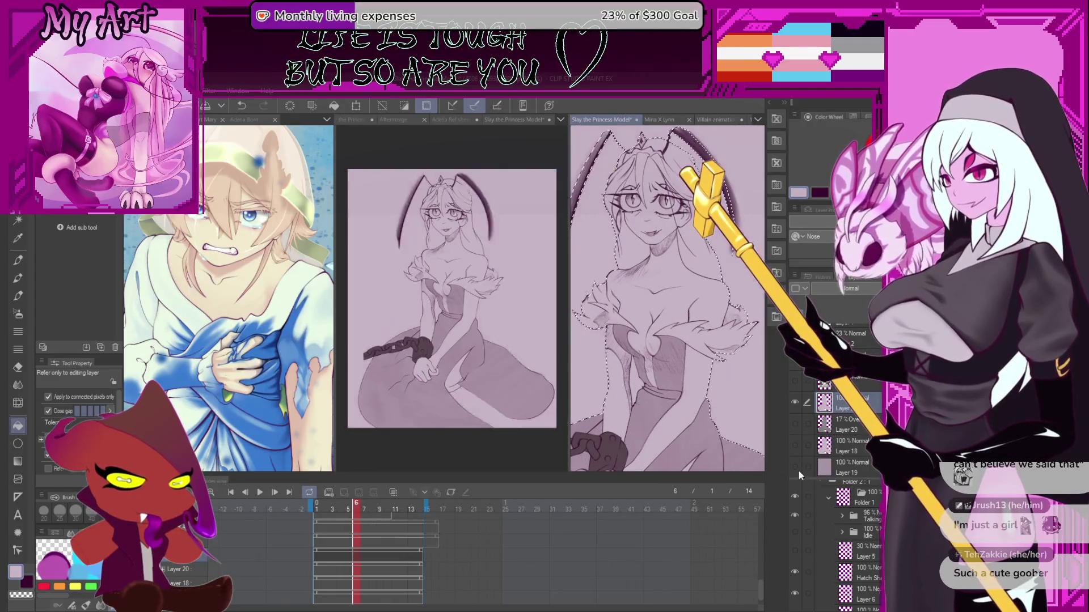
pyautogui.click(795, 467)
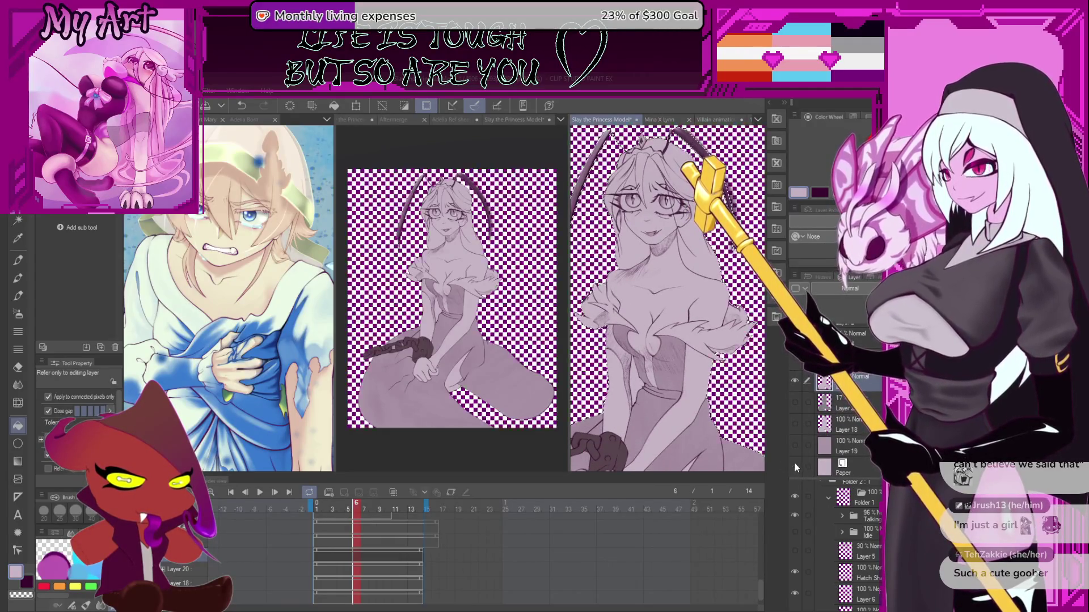
pyautogui.scroll(-2, 748, 399)
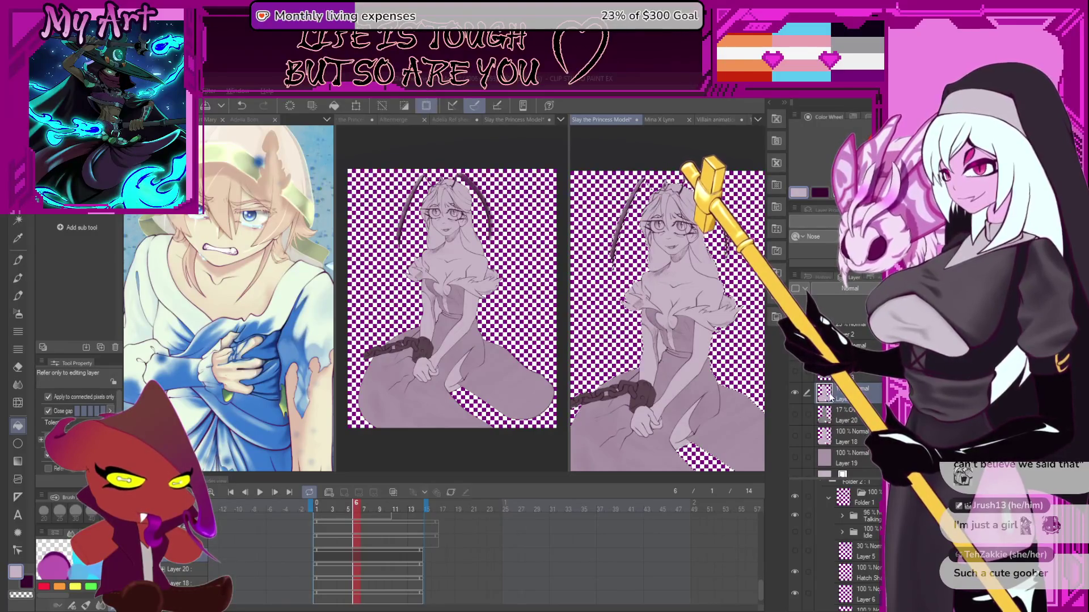
pyautogui.click(794, 459)
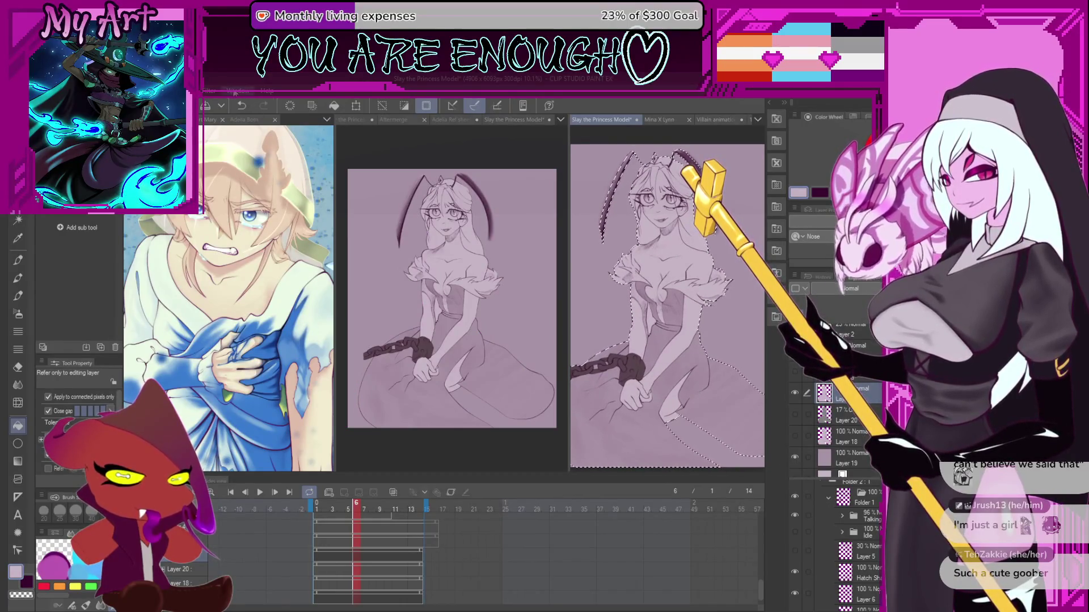
pyautogui.hotkey('ctrl', 'shift', 'n')
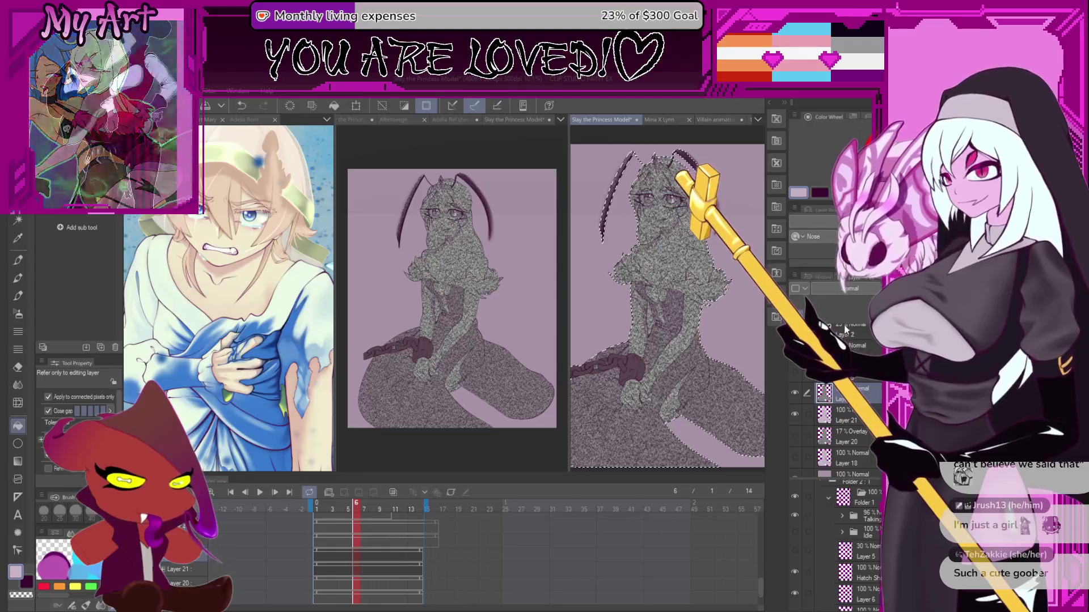
# - Set the texture layer to Overlay, show Layers 20 and 21, and deselect the figure
pyautogui.click(833, 424)
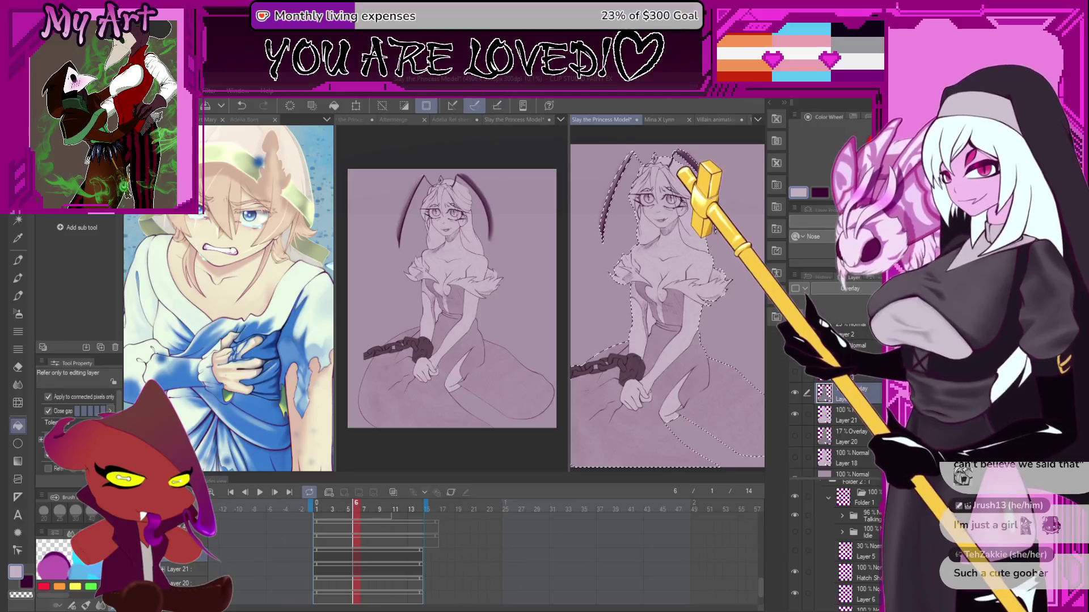
pyautogui.click(845, 439)
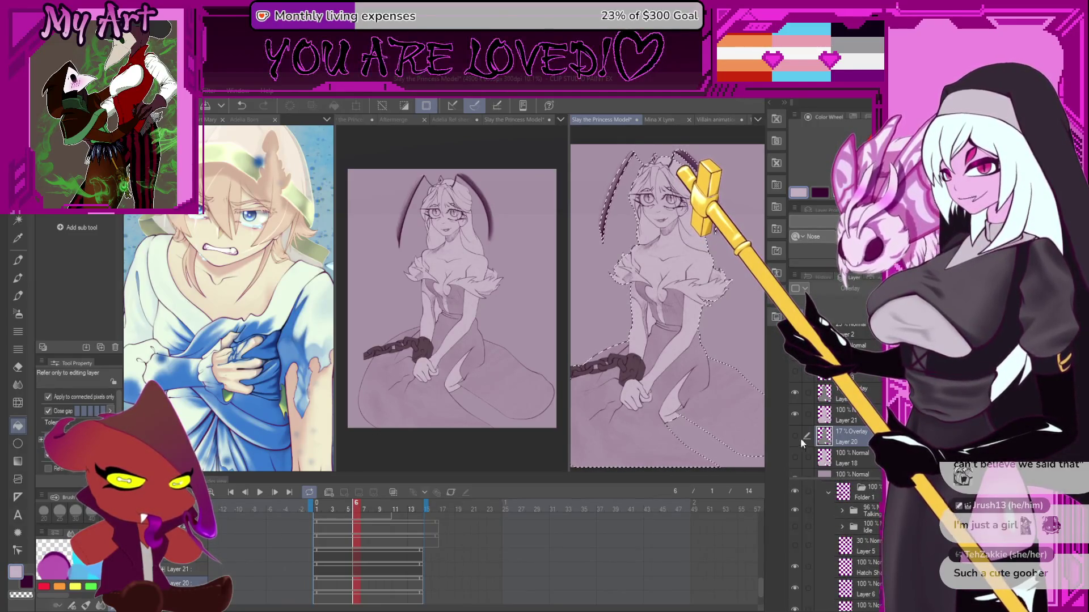
pyautogui.click(869, 397)
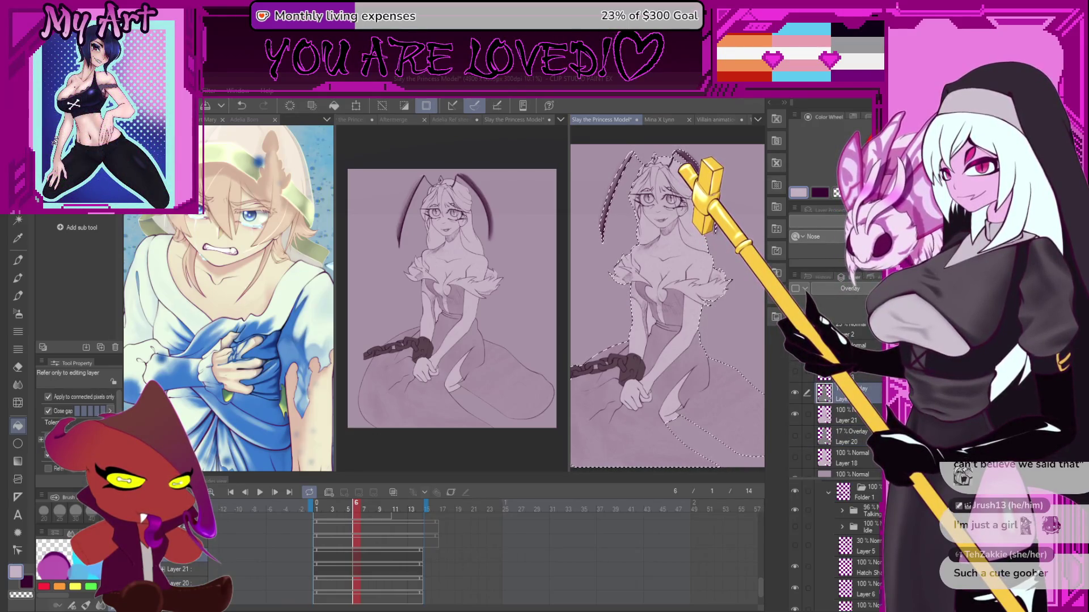
pyautogui.click(795, 435)
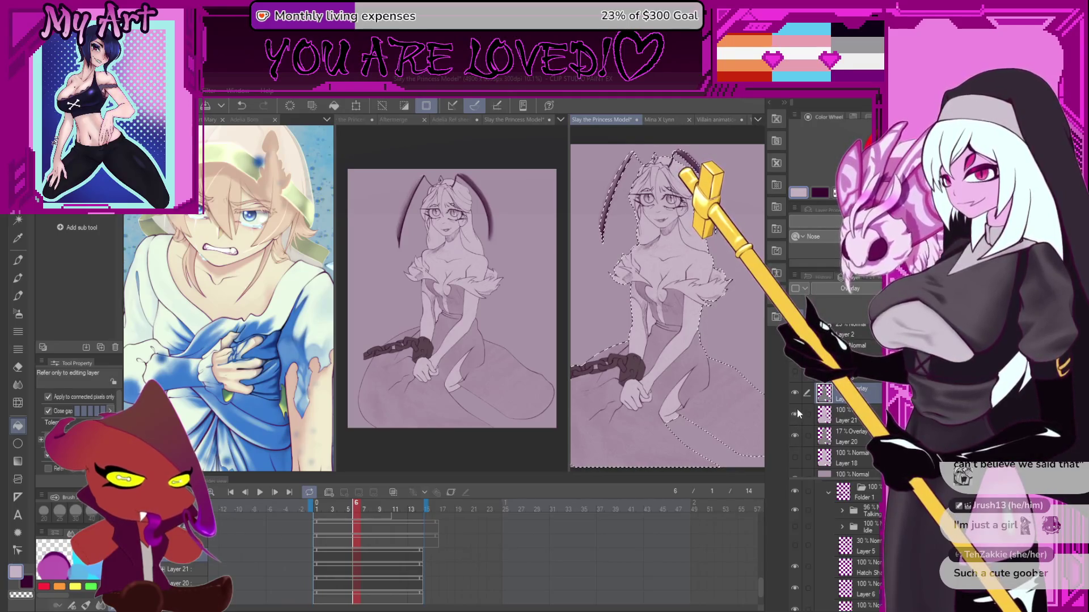
pyautogui.click(796, 409)
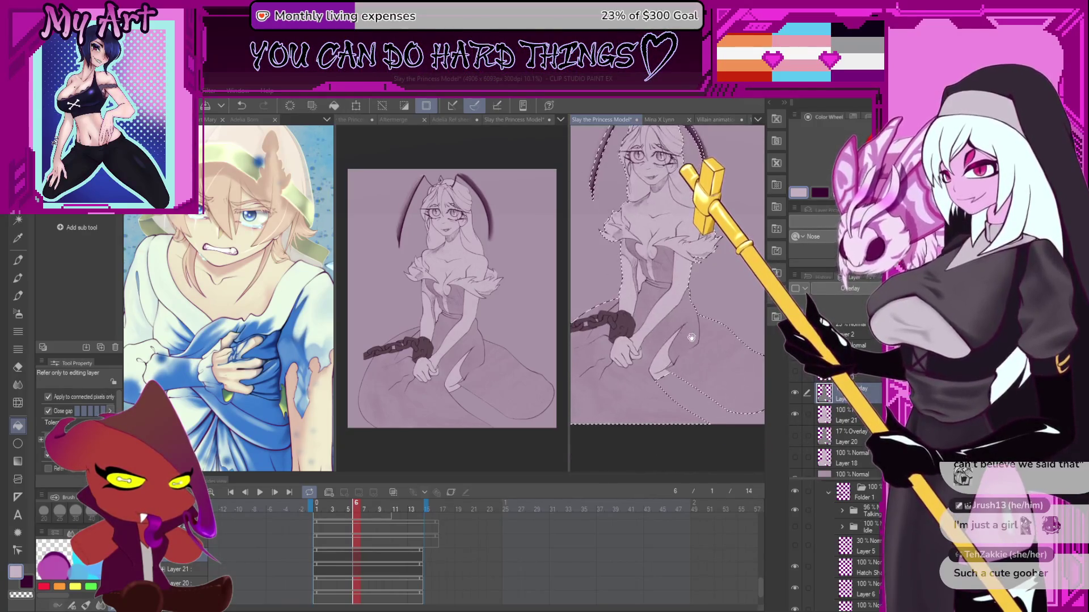
pyautogui.hotkey('ctrl', 'd')
pyautogui.moveTo(655, 386); pyautogui.dragTo(631, 441)
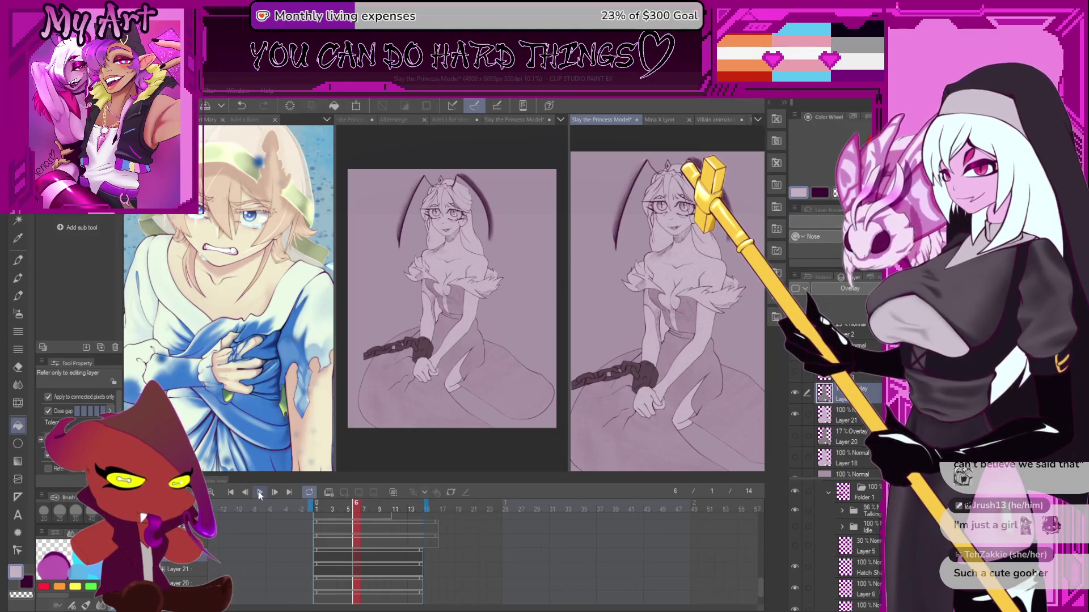
# - Play the animation and pause it on frame 10 of 14
pyautogui.click(259, 494)
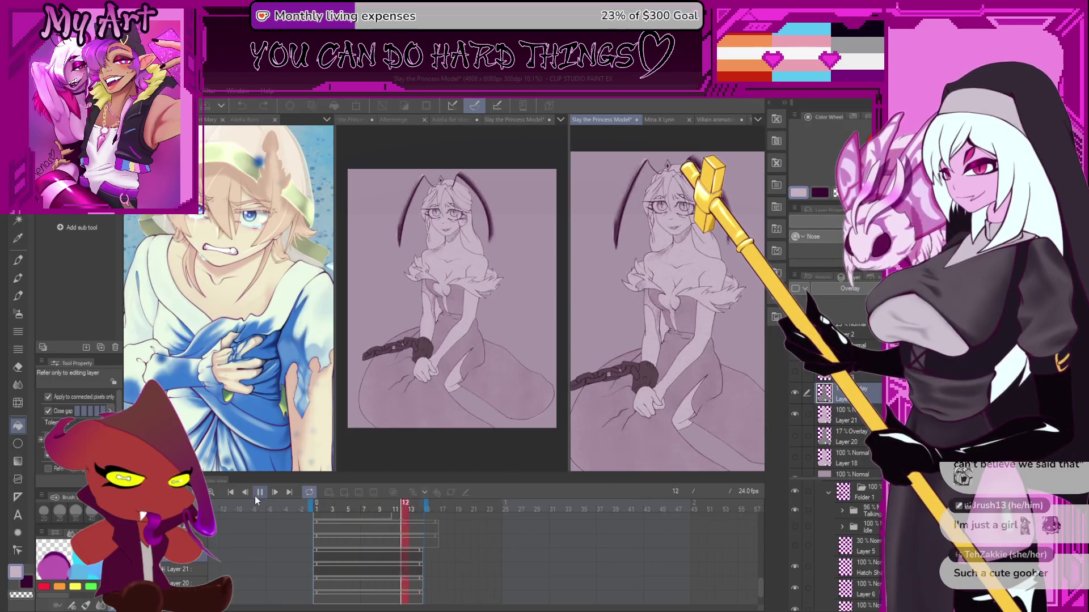
pyautogui.click(254, 495)
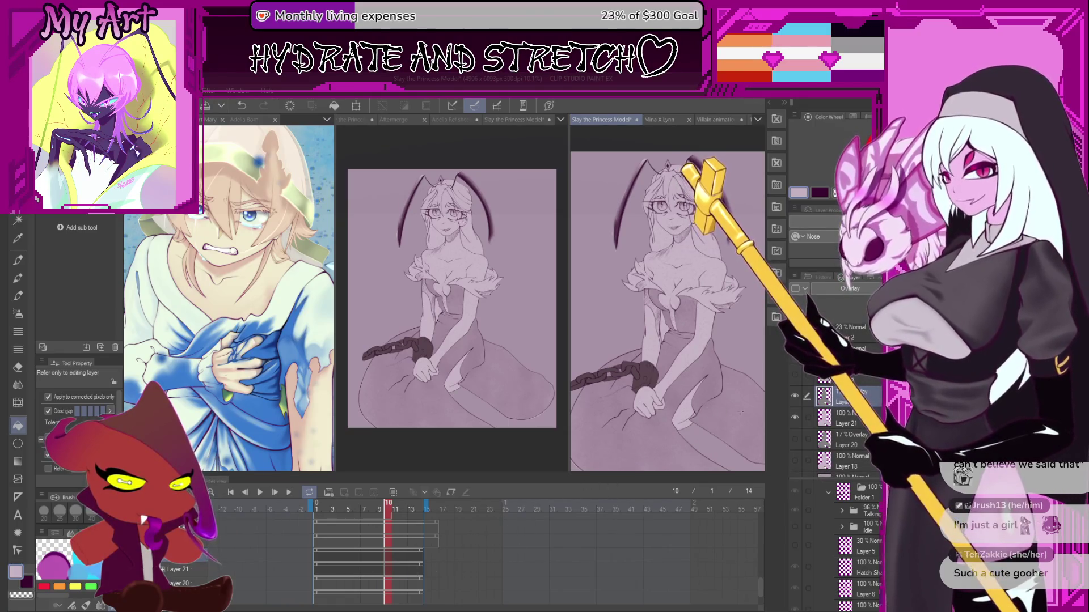
# - Pick the Rough Spray 2 airbrush at size 73.8, then shift the view toward the skirt and zoom out
pyautogui.scroll(-2, 740, 412)
pyautogui.press('b')
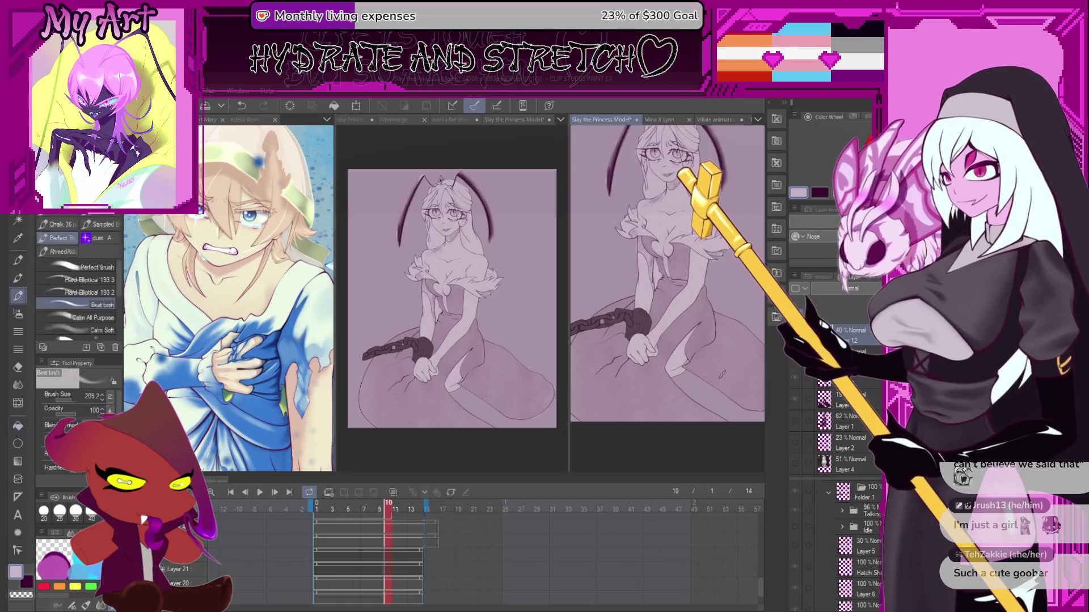
pyautogui.press('b')
pyautogui.scroll(2, 703, 379)
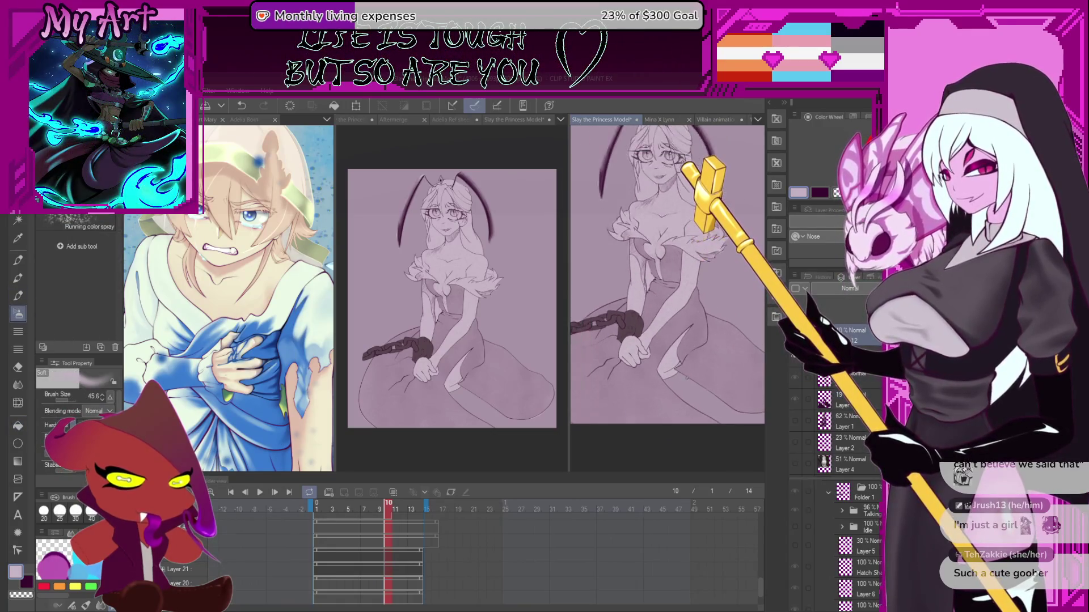
pyautogui.scroll(-1, 683, 387)
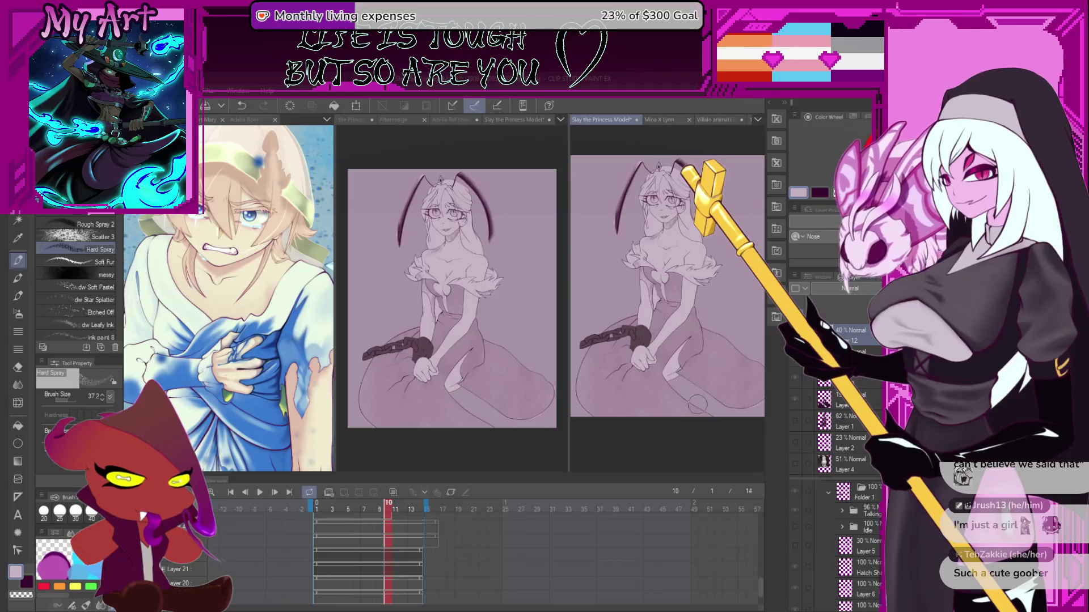
pyautogui.scroll(1, 698, 404)
pyautogui.moveTo(698, 357); pyautogui.dragTo(704, 371)
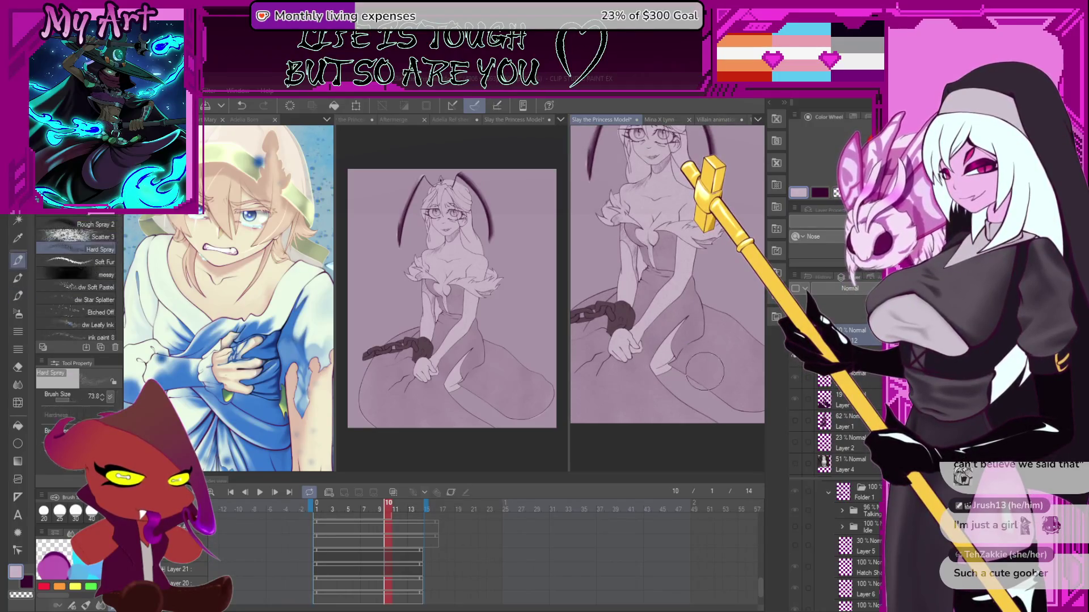
pyautogui.scroll(2, 703, 361)
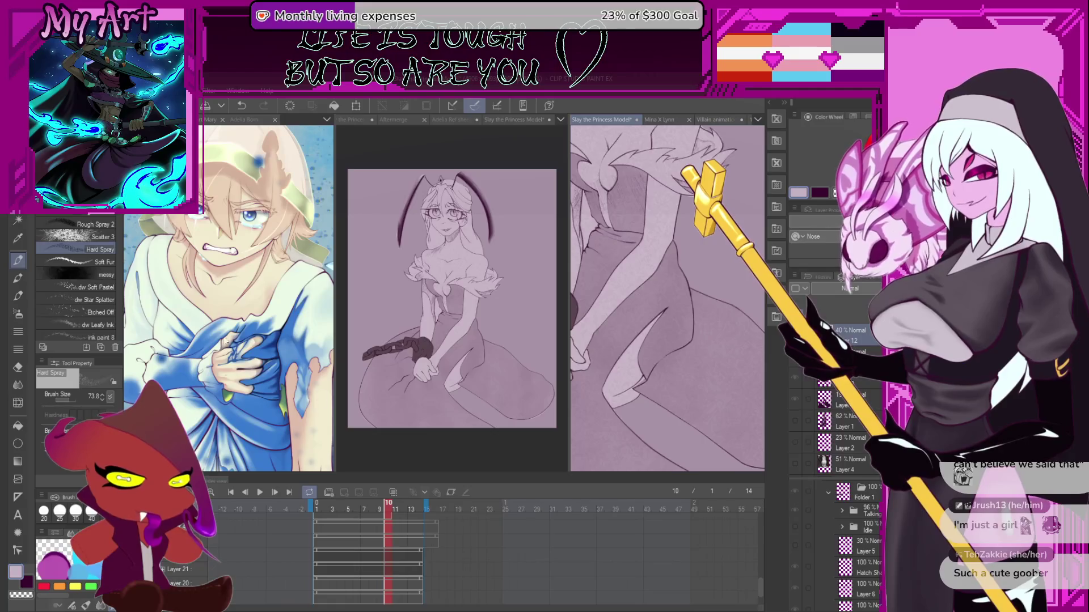
pyautogui.click(94, 224)
pyautogui.scroll(-2, 693, 409)
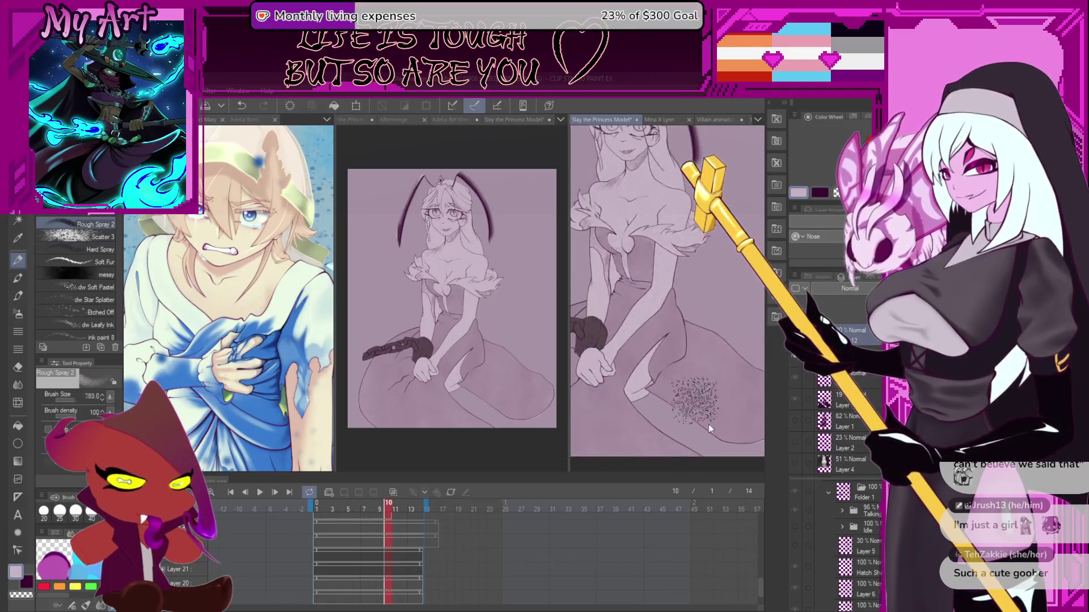
pyautogui.scroll(1, 693, 409)
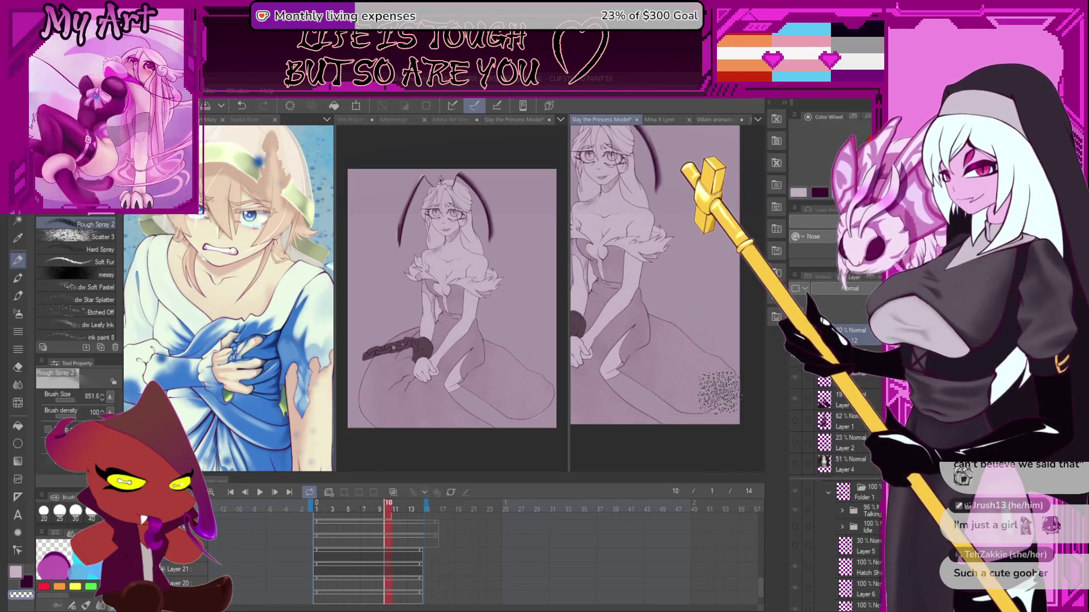
pyautogui.moveTo(638, 309); pyautogui.dragTo(668, 291)
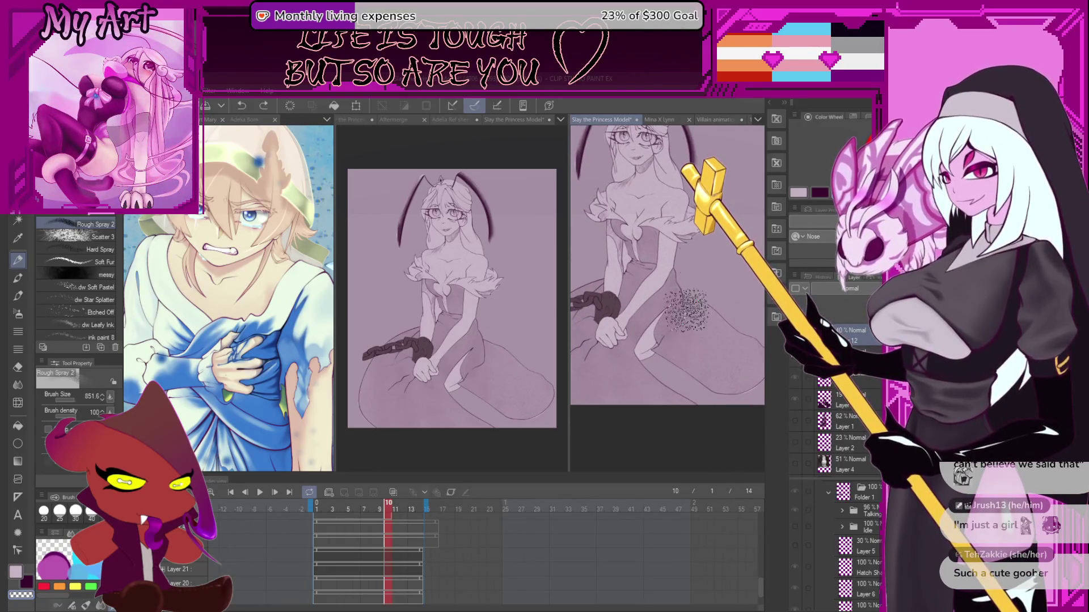
pyautogui.scroll(-2, 678, 272)
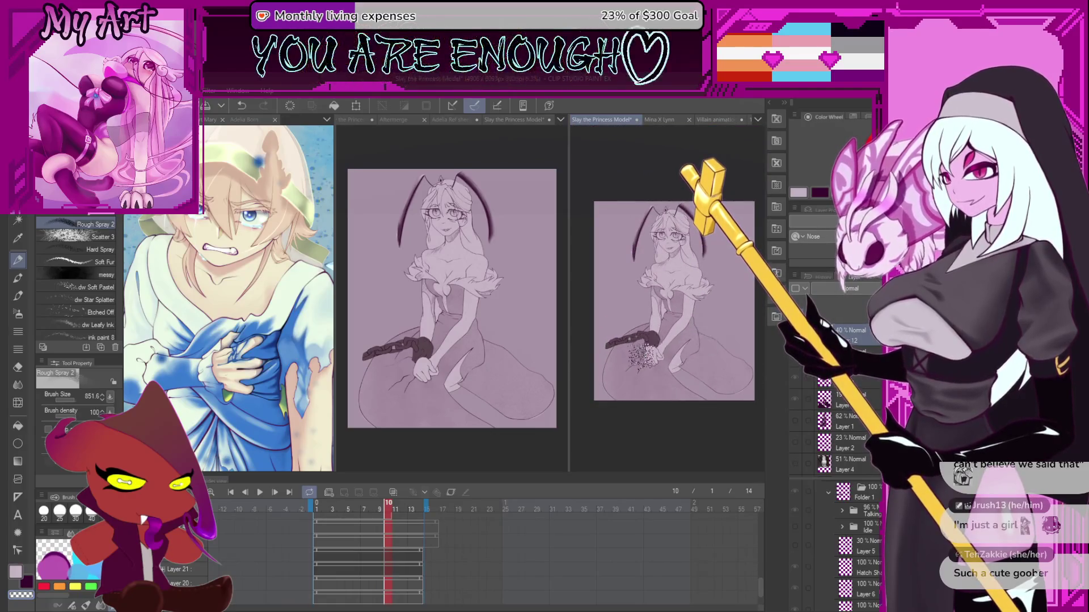
# - Jump to frame 6 and undo a stray spray dab on the skirt
pyautogui.click(357, 543)
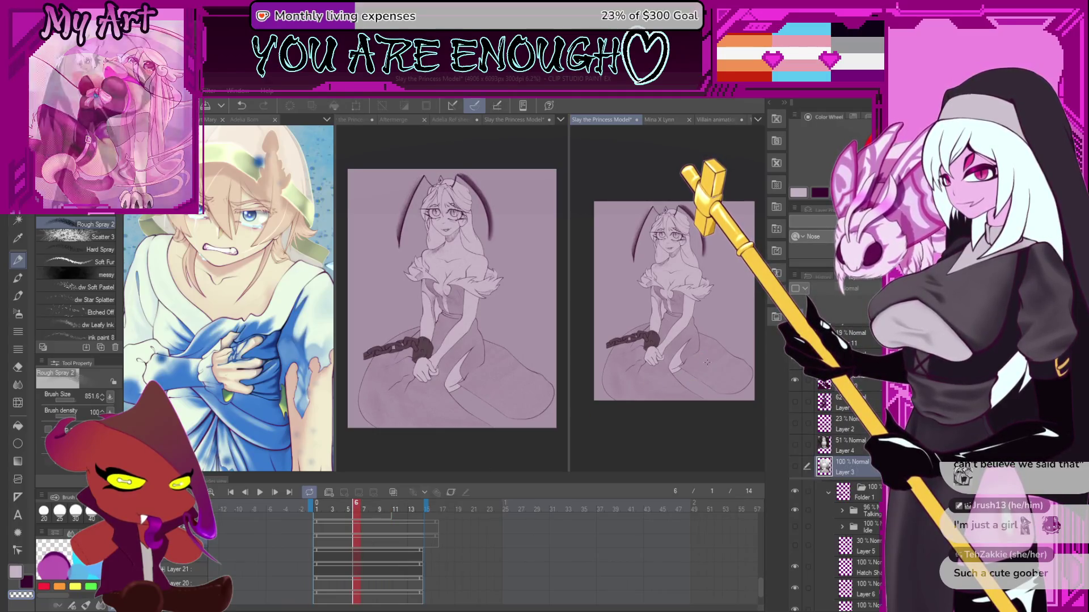
pyautogui.click(719, 314)
pyautogui.hotkey('ctrl', 'z')
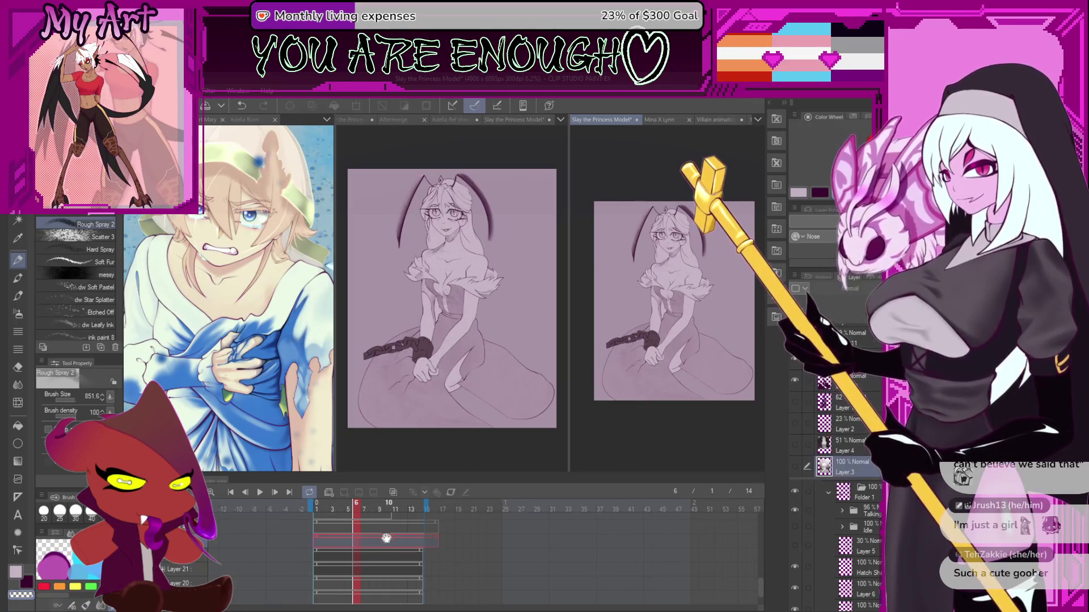
# - Step through frames 7 and 8, then play the animation and stop it on frame 1
pyautogui.moveTo(389, 512); pyautogui.dragTo(366, 512)
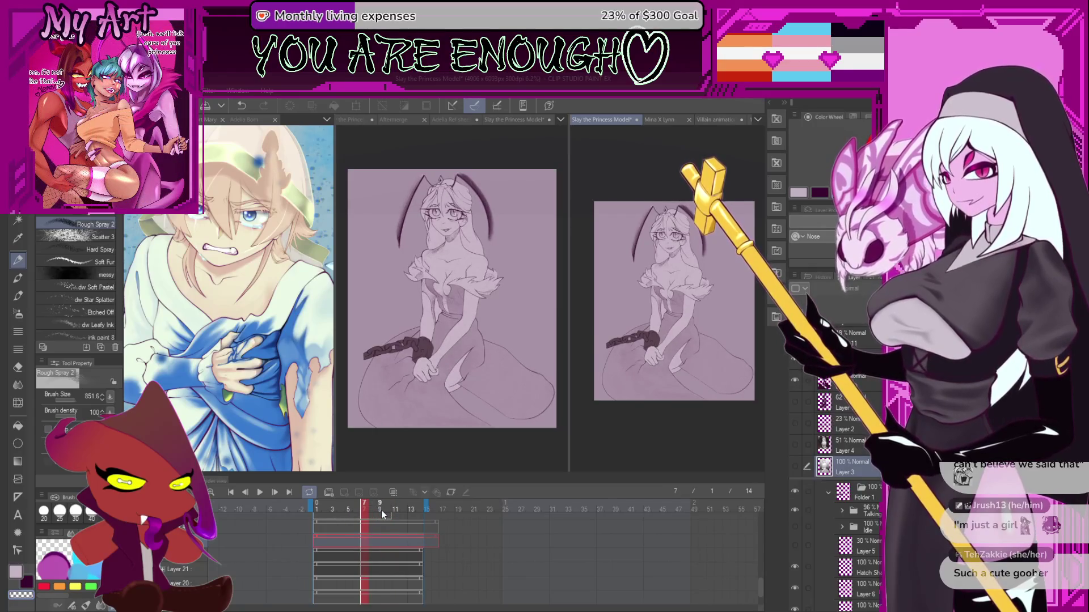
pyautogui.click(370, 513)
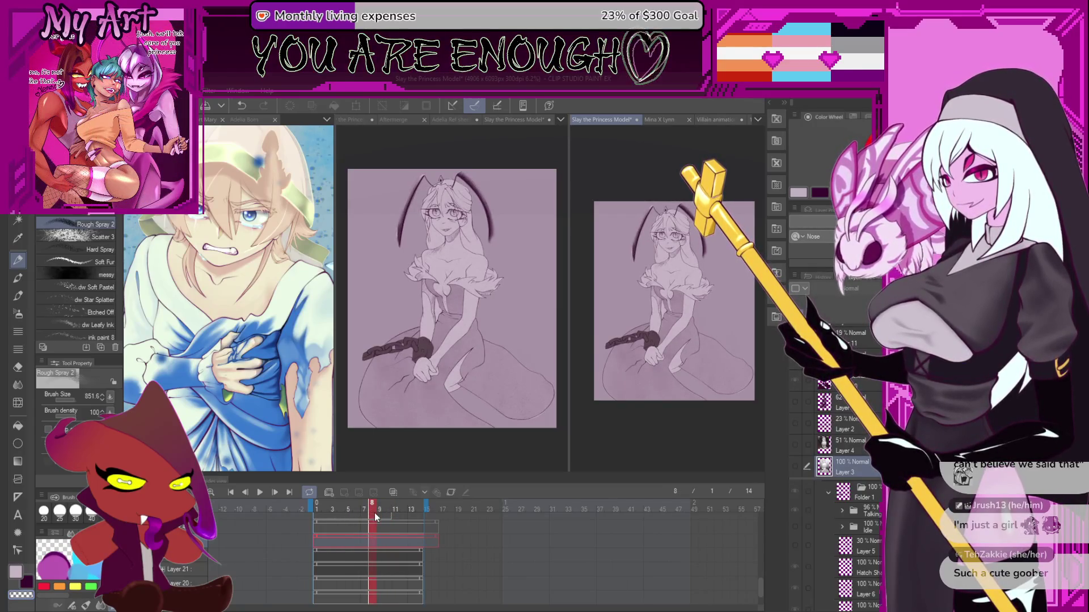
pyautogui.click(262, 494)
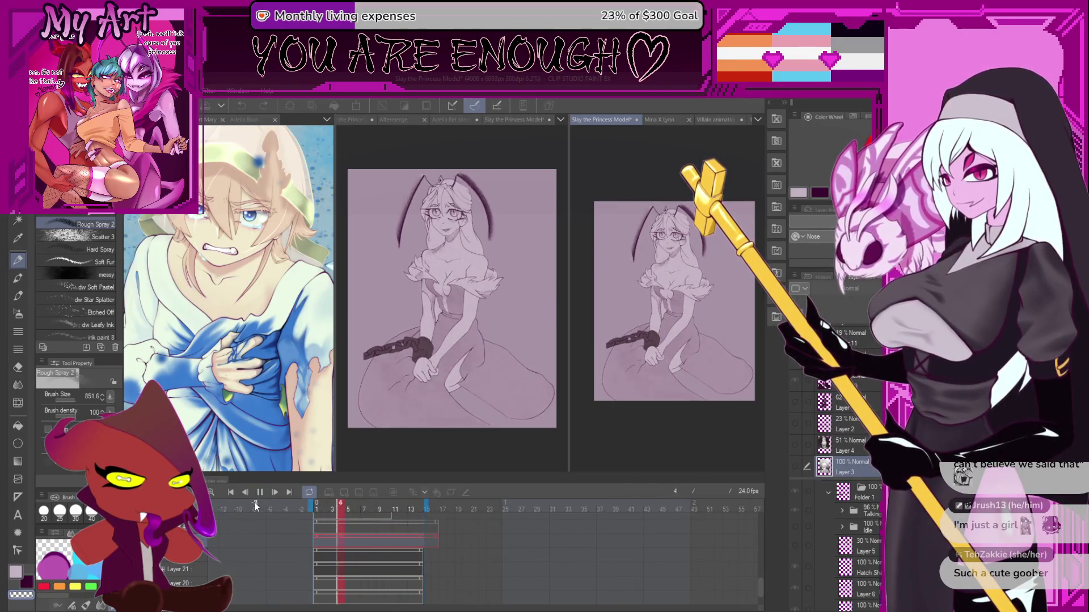
pyautogui.press('Return')
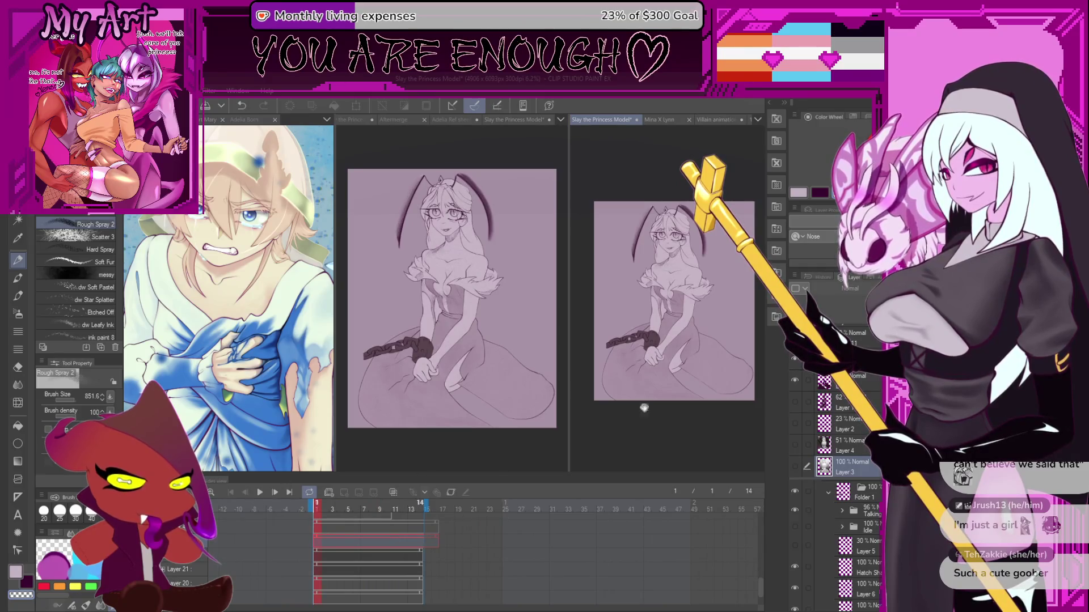
# - On frame 10, select Layer 21, switch to the sketch pencil and undo the old antenna stroke
pyautogui.click(387, 505)
pyautogui.scroll(5, 643, 284)
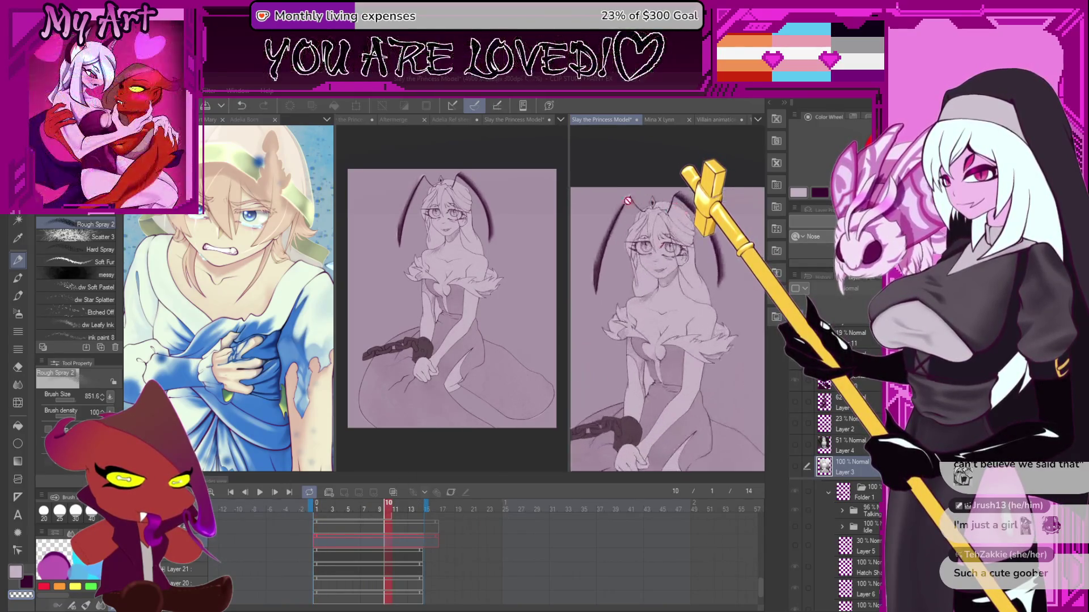
pyautogui.scroll(-3, 859, 375)
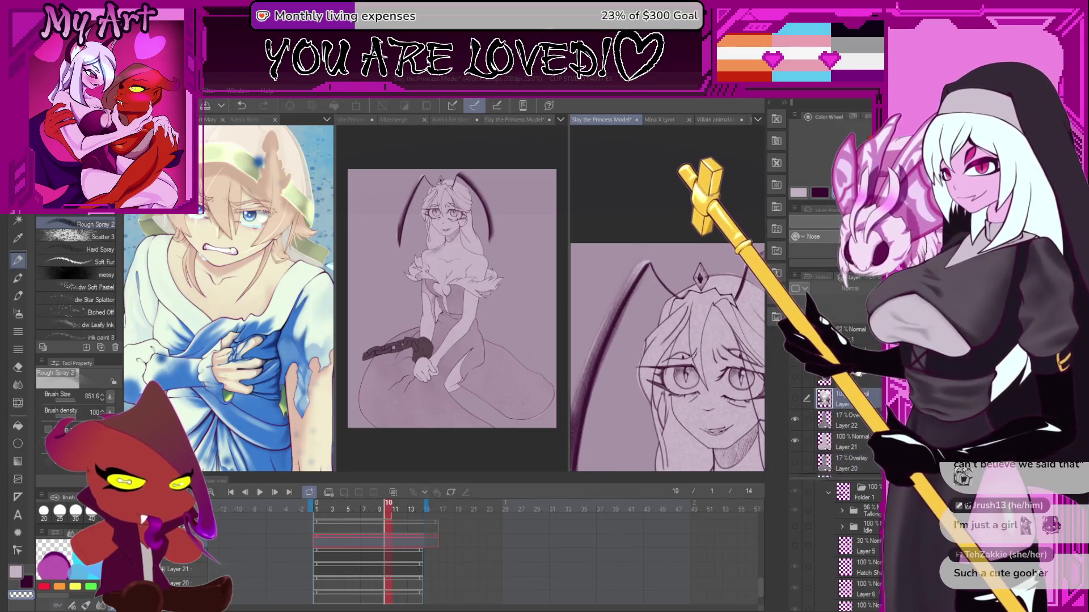
pyautogui.click(849, 424)
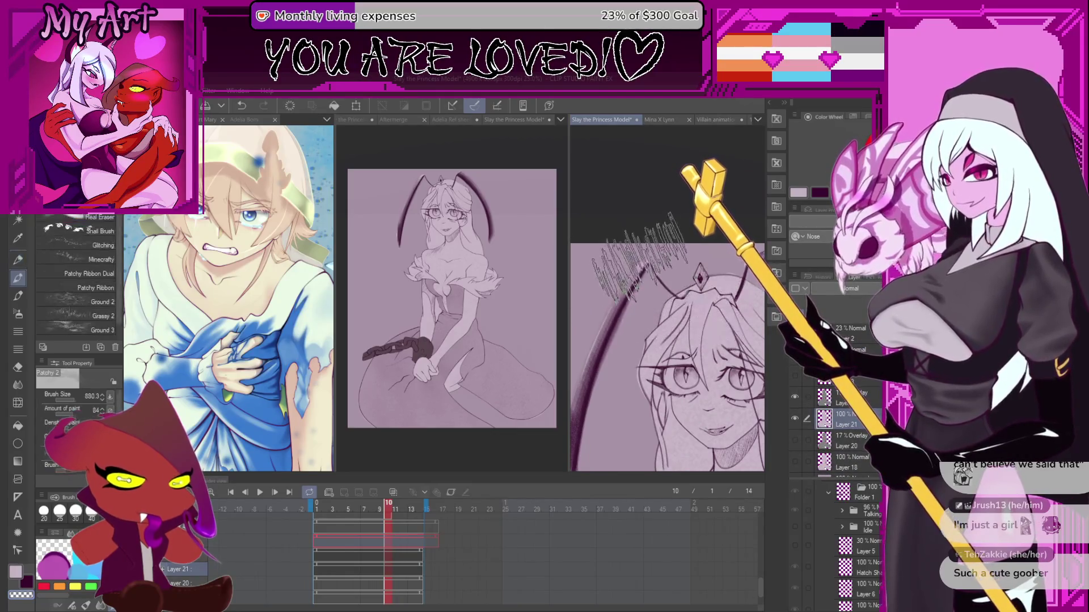
pyautogui.scroll(1, 635, 255)
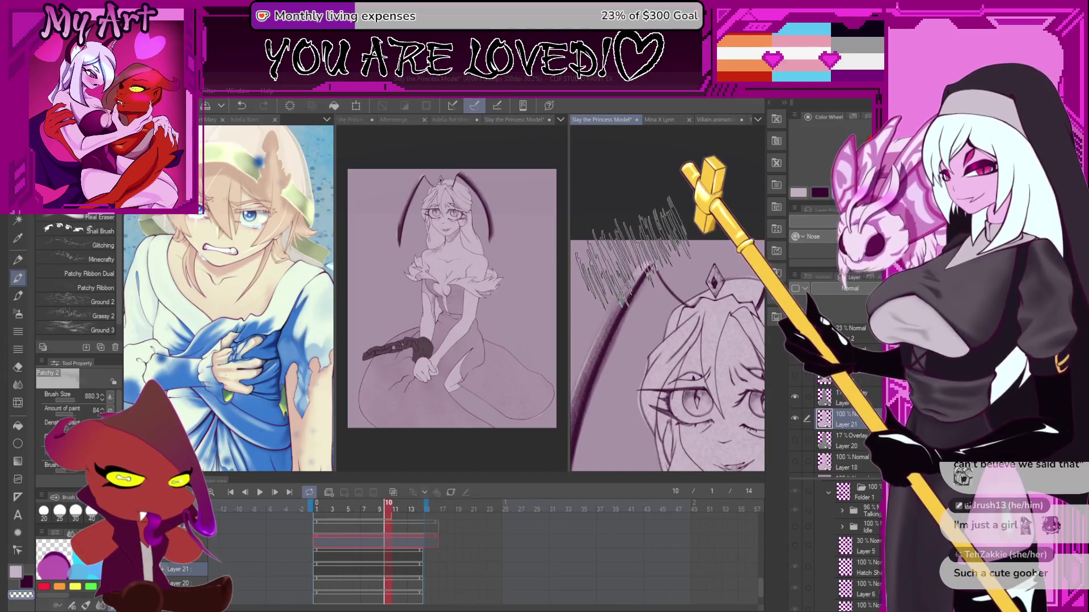
pyautogui.press('p')
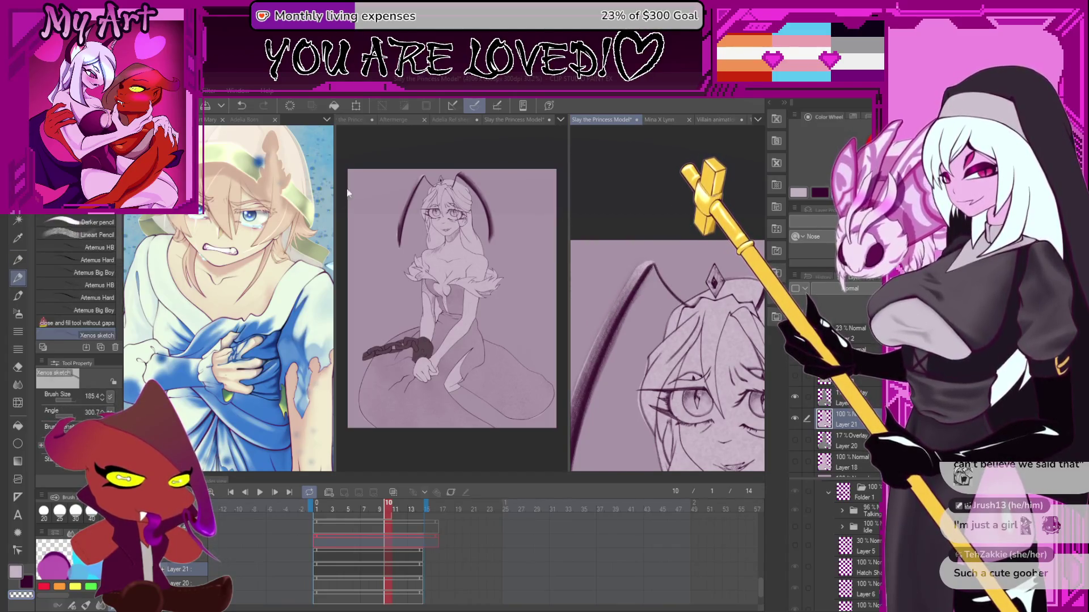
pyautogui.hotkey('ctrl', 'z')
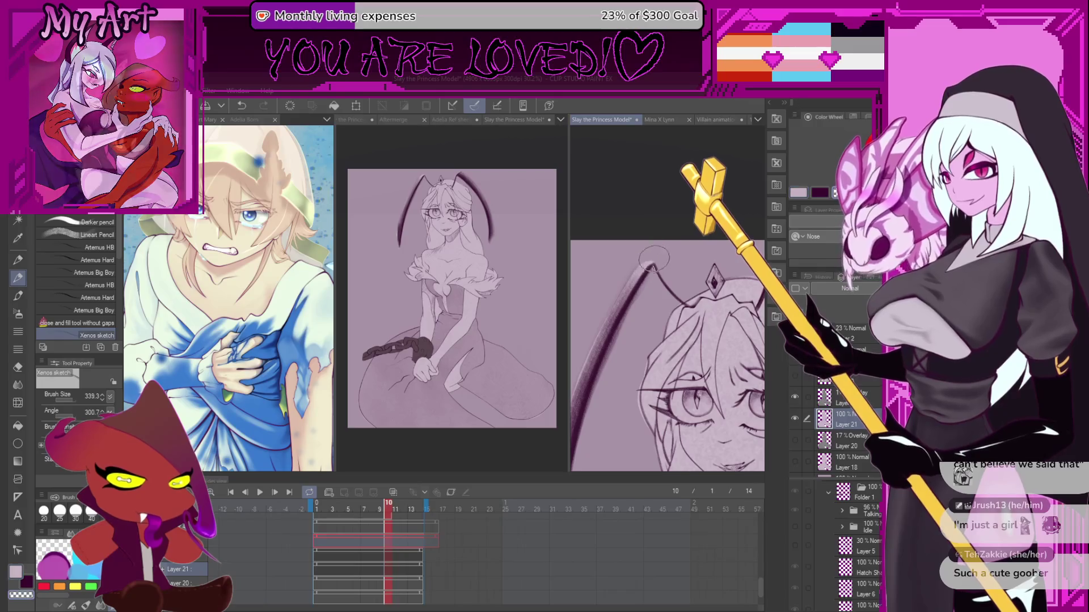
# - Draw a bold dark pencil stroke along the antenna on the left of the head
pyautogui.moveTo(611, 340); pyautogui.dragTo(646, 265)
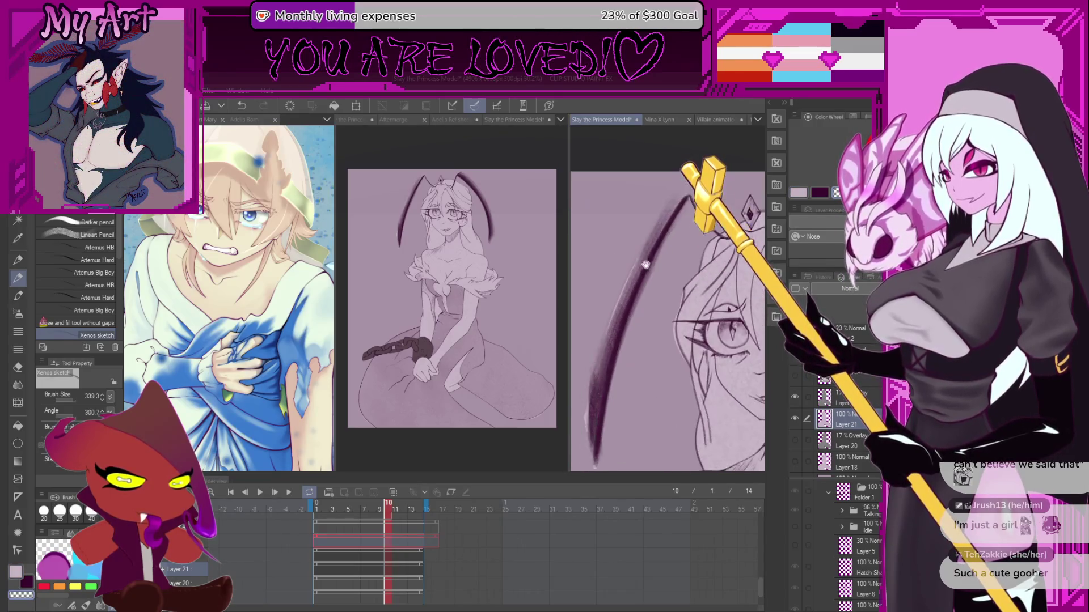
pyautogui.scroll(-2, 590, 369)
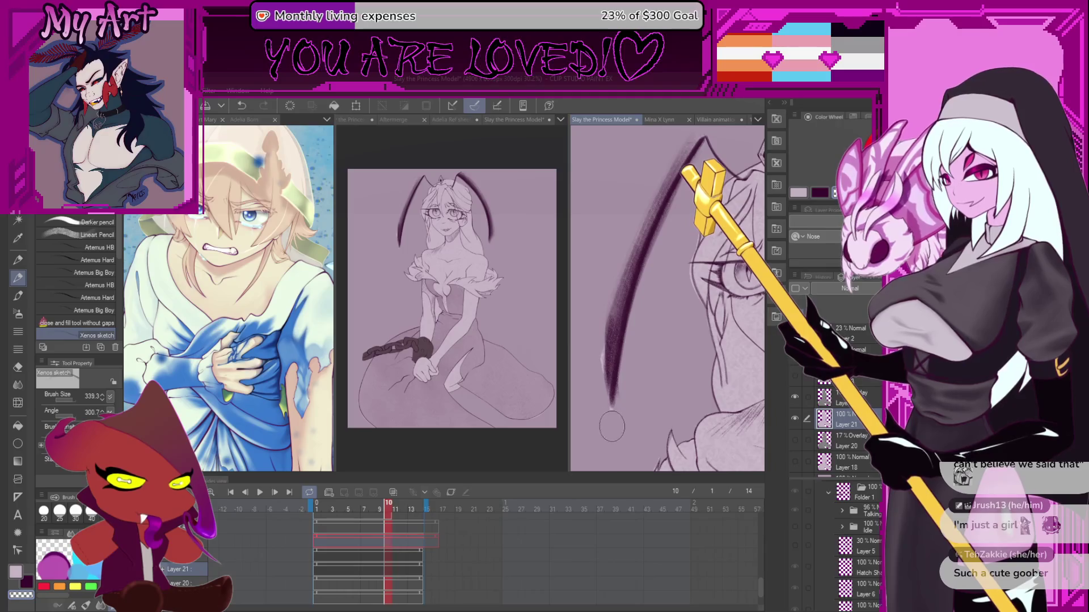
pyautogui.scroll(-5, 611, 413)
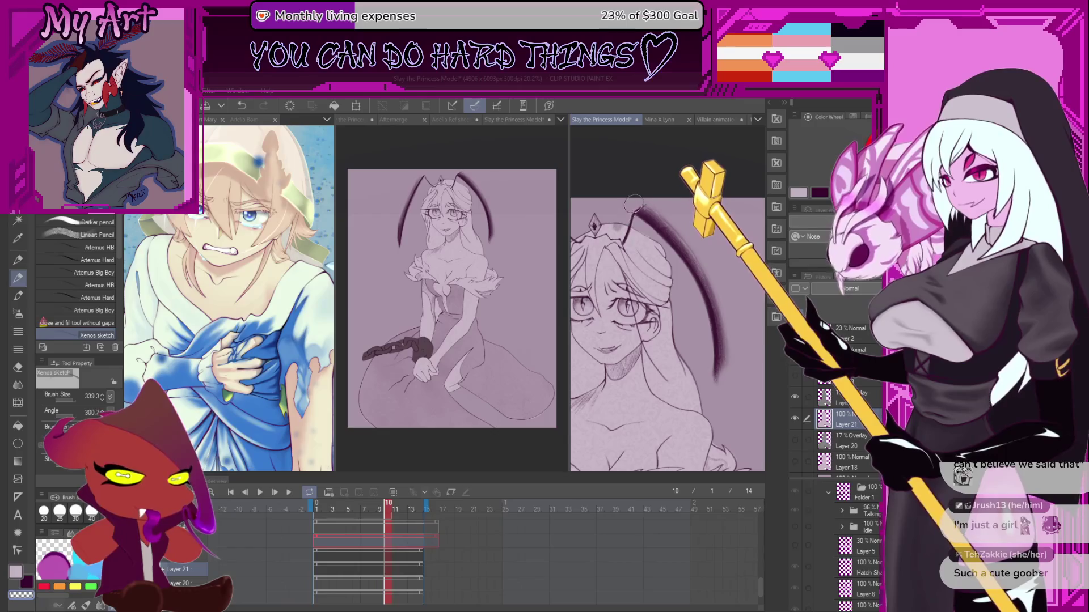
pyautogui.scroll(2, 633, 209)
pyautogui.moveTo(652, 204); pyautogui.dragTo(731, 283)
pyautogui.scroll(2, 732, 283)
pyautogui.scroll(-2, 729, 261)
pyautogui.scroll(2, 681, 267)
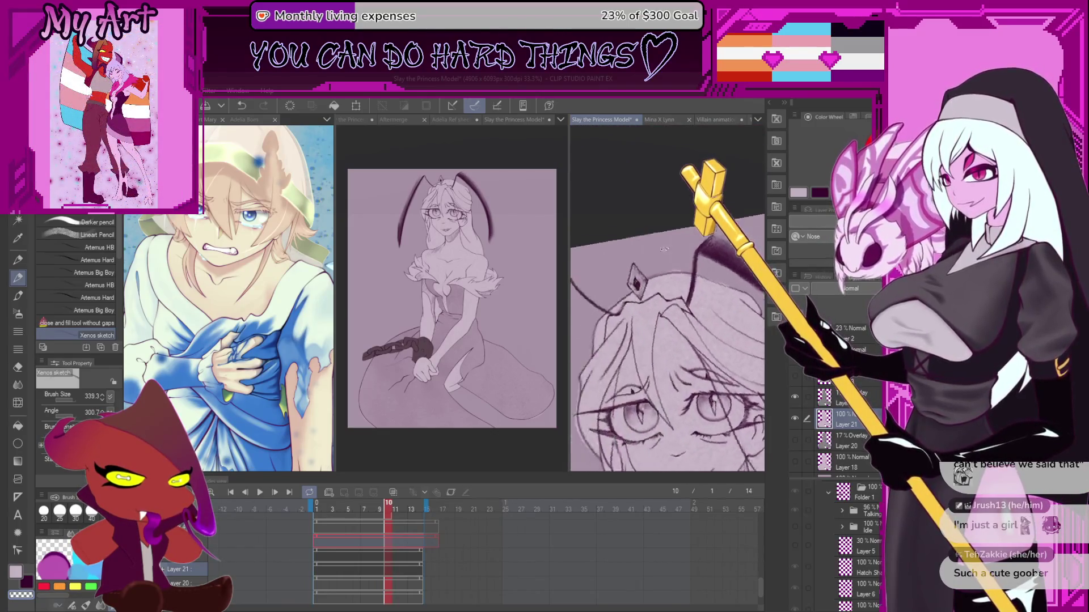
# - Rotate the canvas, shrink the pencil along the antenna, and turn the view back upright
pyautogui.press('-')
pyautogui.press('-')
pyautogui.press('-')
pyautogui.press('b')
pyautogui.press('^')
pyautogui.press('^')
pyautogui.press('^')
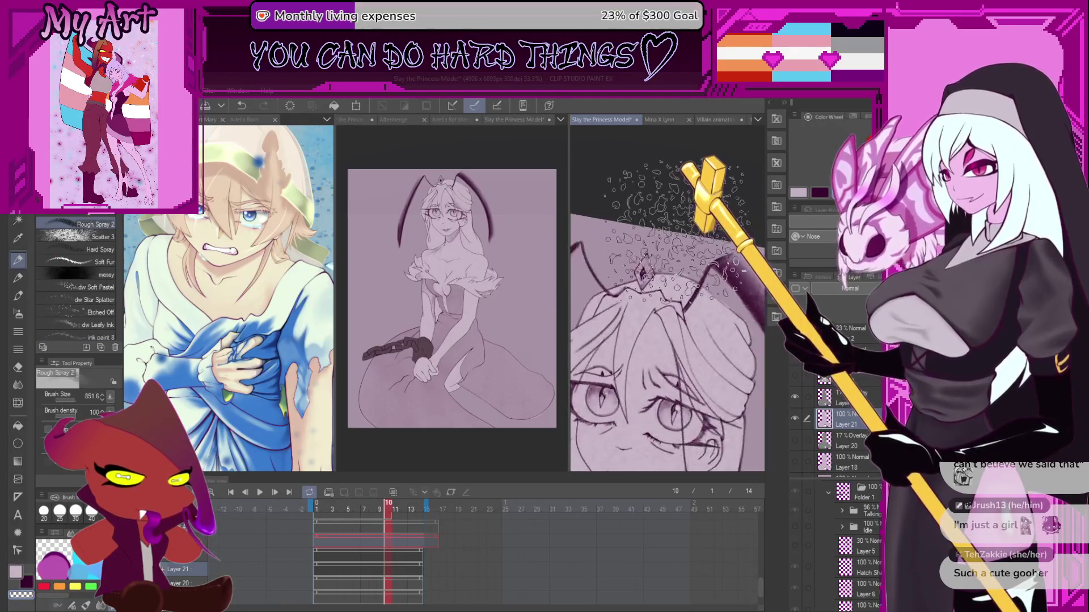
pyautogui.press('p')
pyautogui.scroll(3, 690, 281)
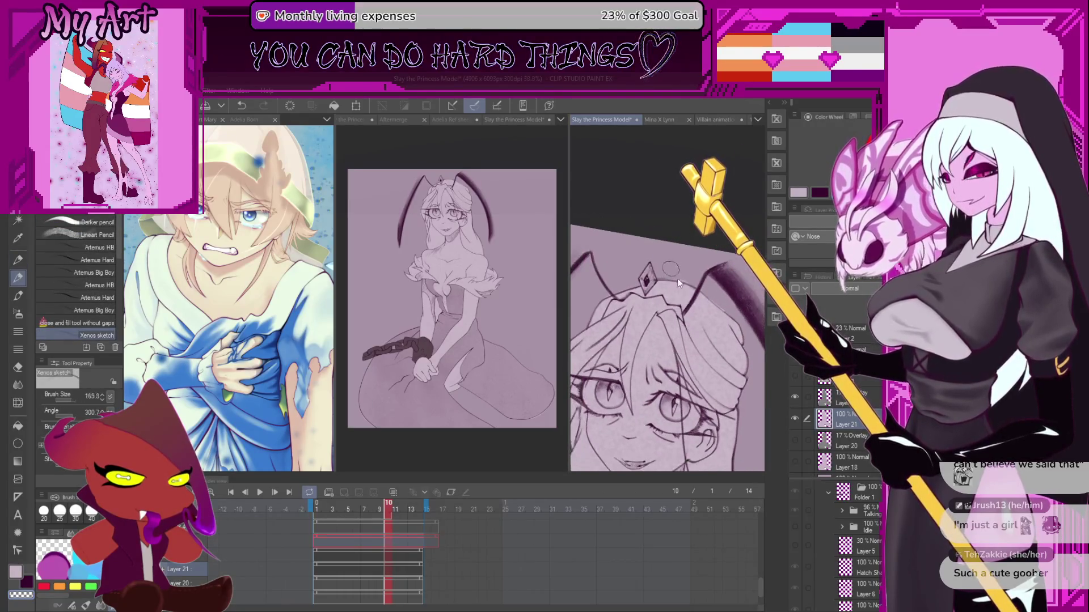
pyautogui.press('-')
pyautogui.press('-')
pyautogui.press('-')
pyautogui.scroll(2, 654, 279)
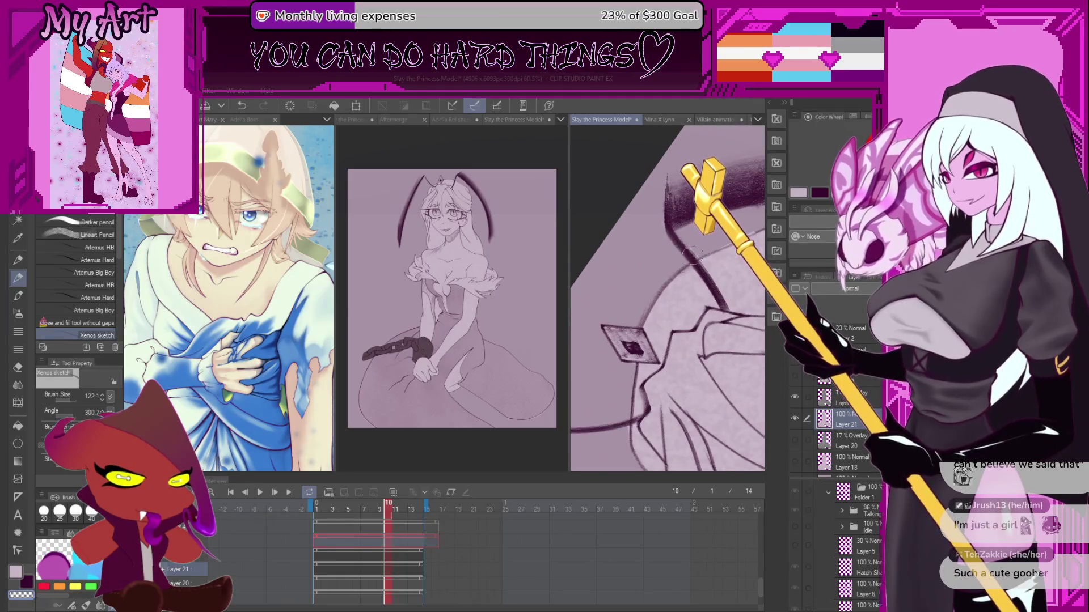
pyautogui.moveTo(693, 255); pyautogui.dragTo(636, 269)
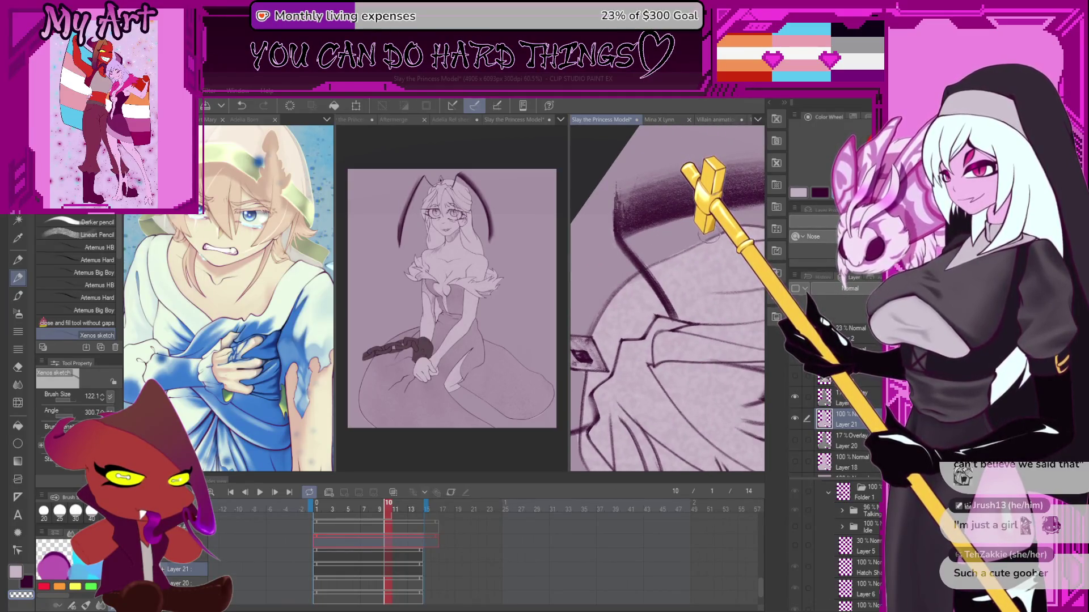
pyautogui.scroll(-5, 645, 262)
pyautogui.press('=')
pyautogui.press('=')
pyautogui.press('=')
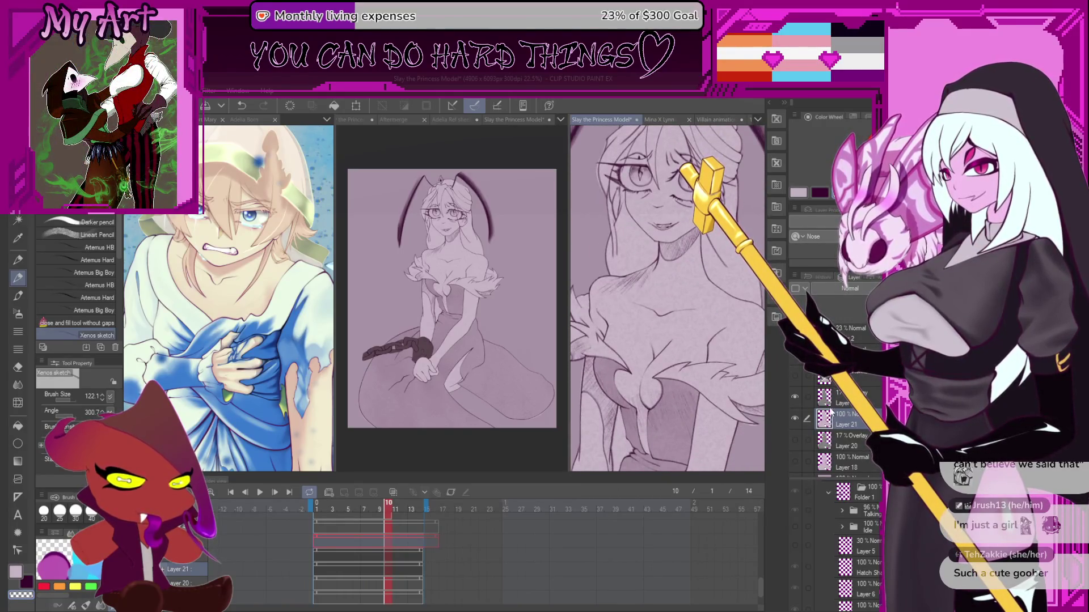
# - Toggle visibility of Layers 20 and 21 and the Overlay layers, selecting the 17% Overlay layer
pyautogui.click(796, 440)
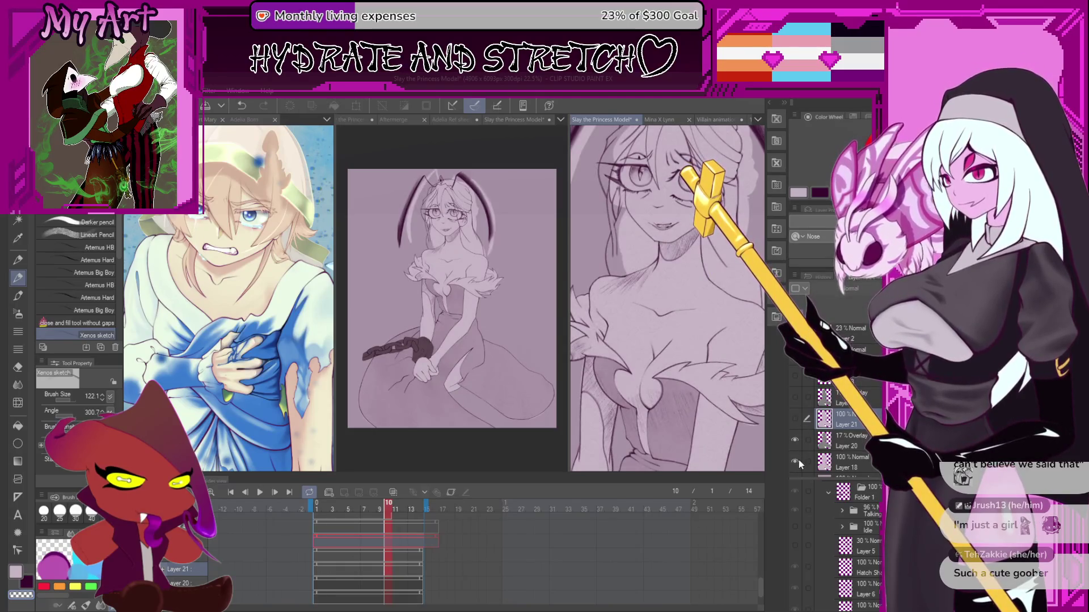
pyautogui.click(795, 400)
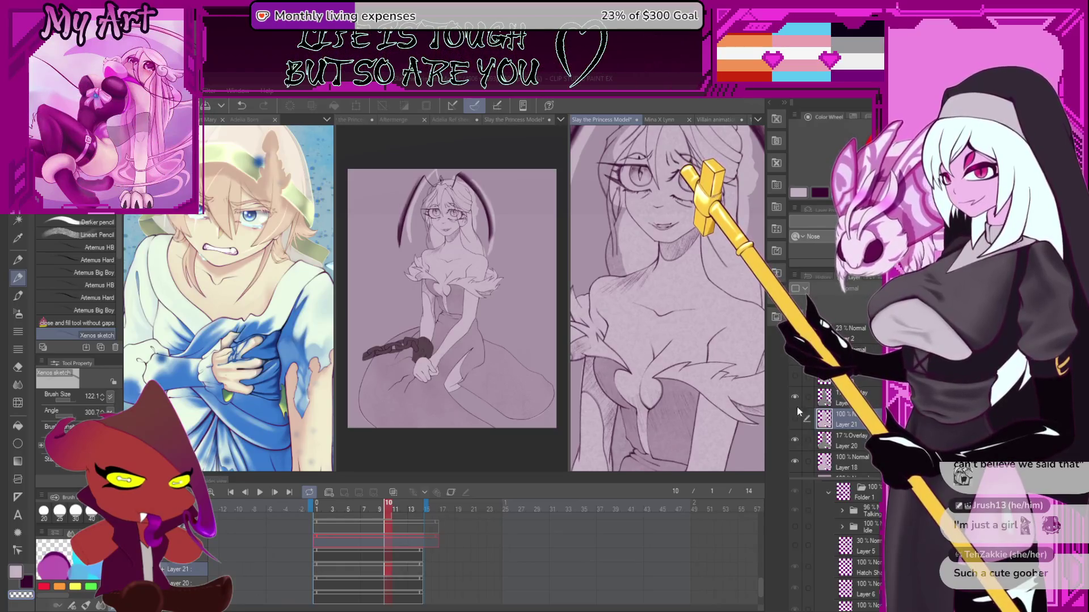
pyautogui.click(797, 406)
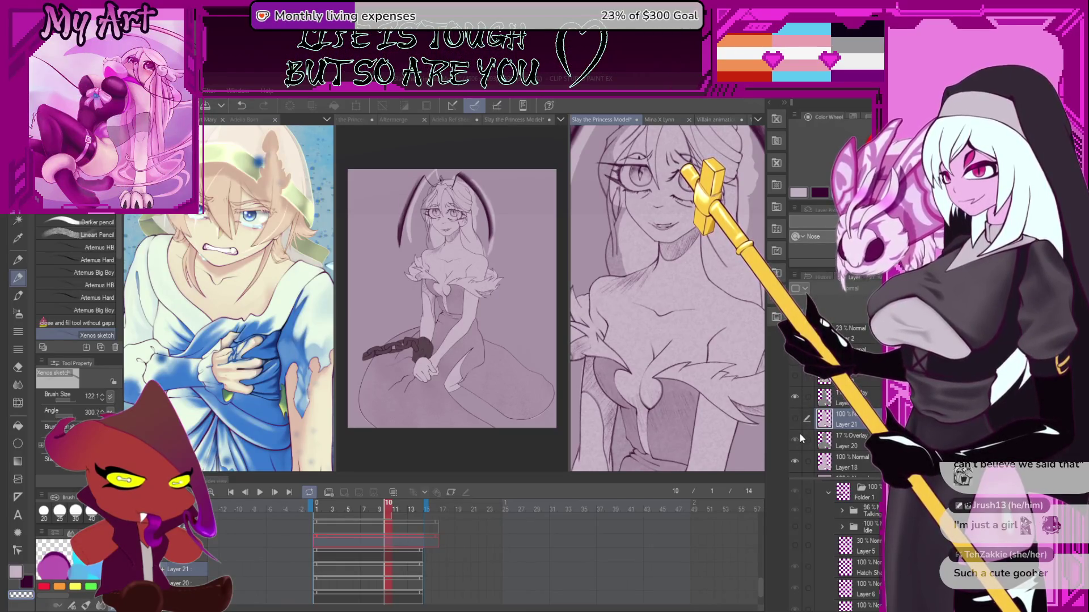
pyautogui.click(797, 397)
pyautogui.click(796, 395)
pyautogui.click(801, 443)
pyautogui.click(795, 397)
pyautogui.click(840, 397)
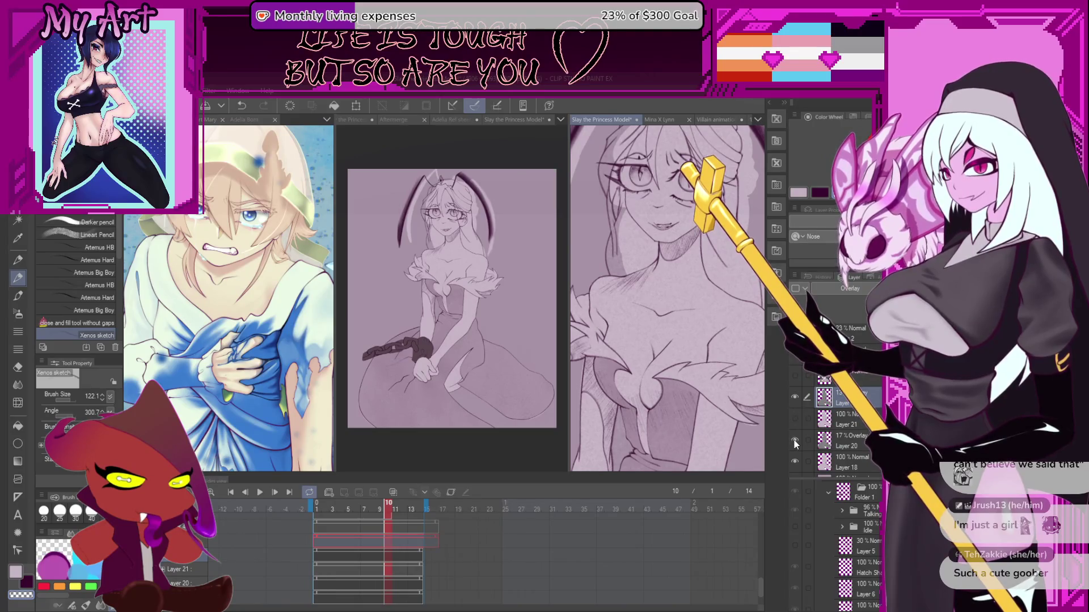
pyautogui.click(794, 397)
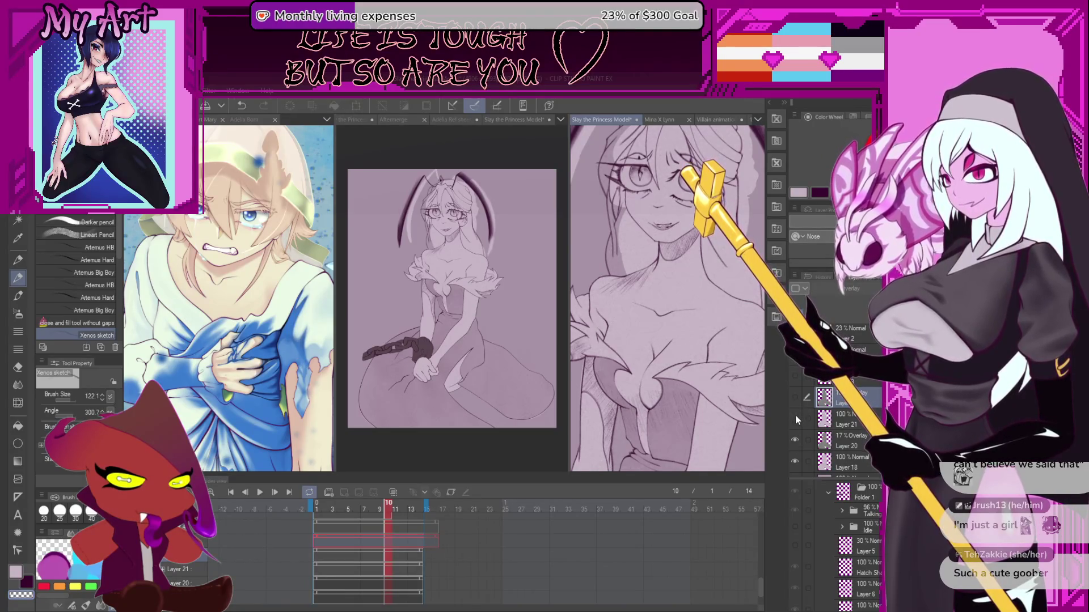
# - Hide Layers 20 and 18, and show the 13% Overlay layer and Layer 21 again
pyautogui.click(806, 419)
pyautogui.click(794, 440)
pyautogui.click(794, 461)
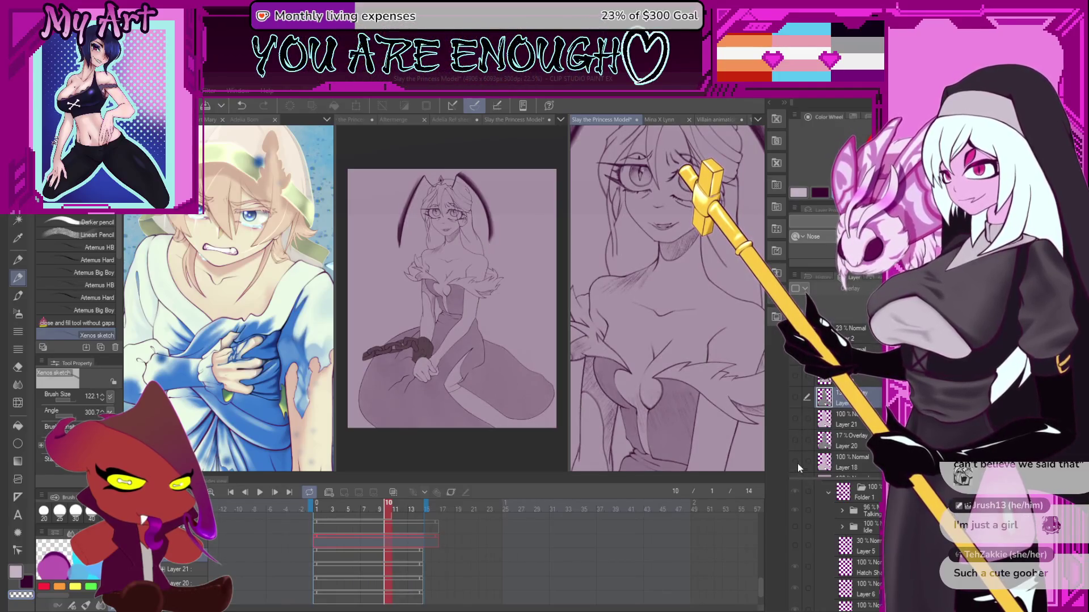
pyautogui.click(794, 396)
pyautogui.click(794, 418)
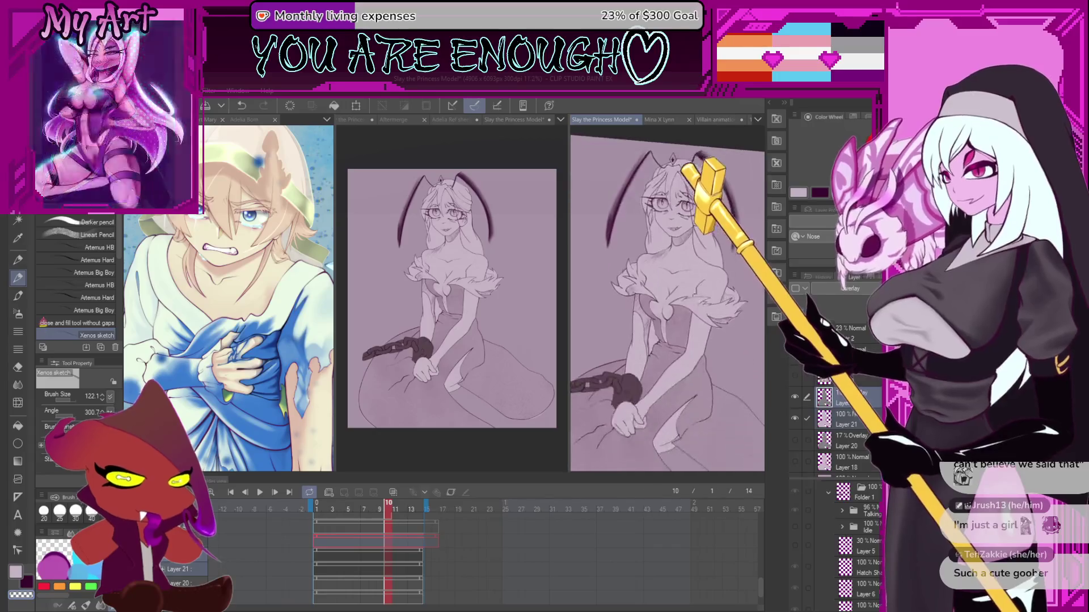
# - Hide the Layer 19 background paper so the sketch sits on transparency
pyautogui.scroll(-3, 675, 339)
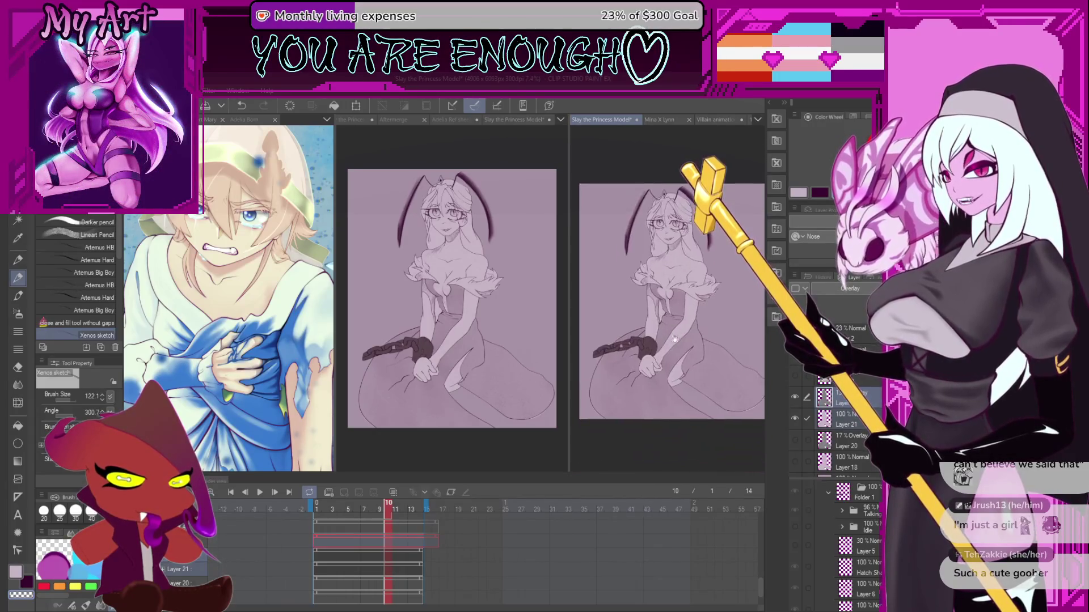
pyautogui.moveTo(675, 339); pyautogui.dragTo(650, 371)
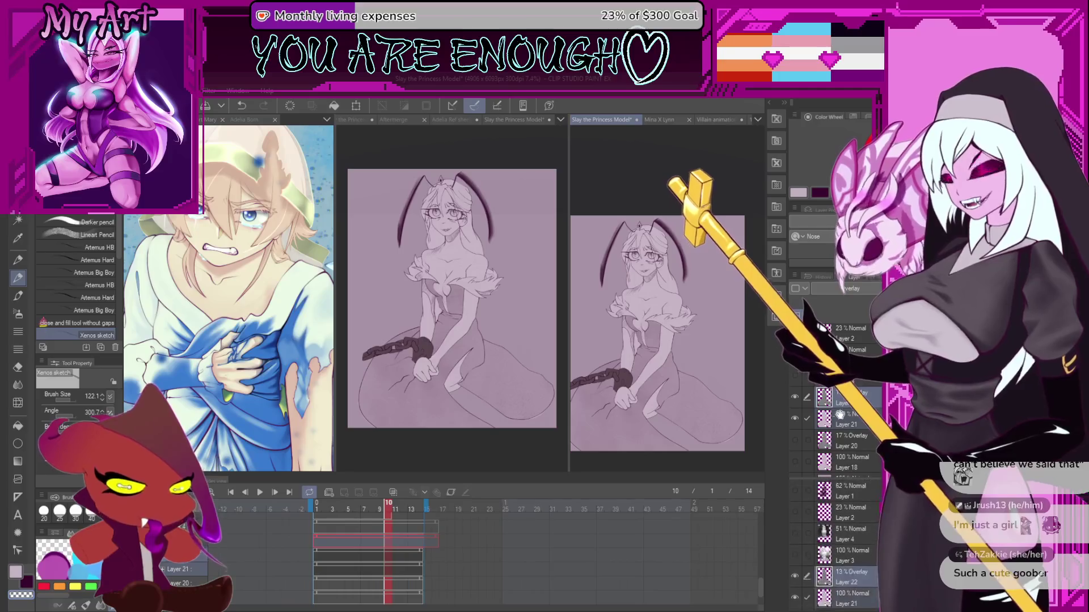
pyautogui.scroll(-3, 831, 520)
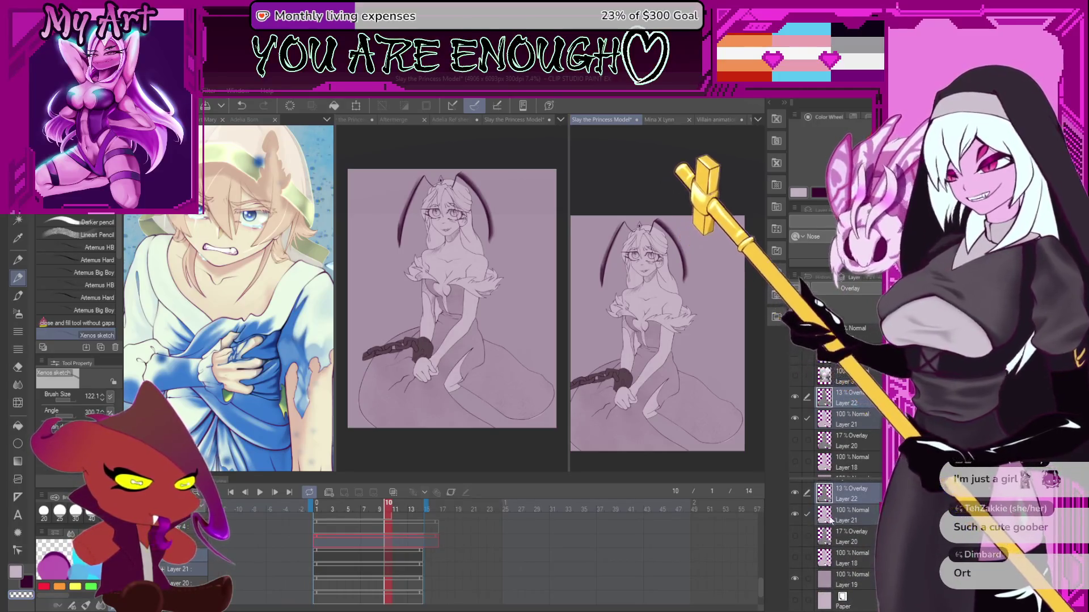
pyautogui.scroll(-2, 799, 448)
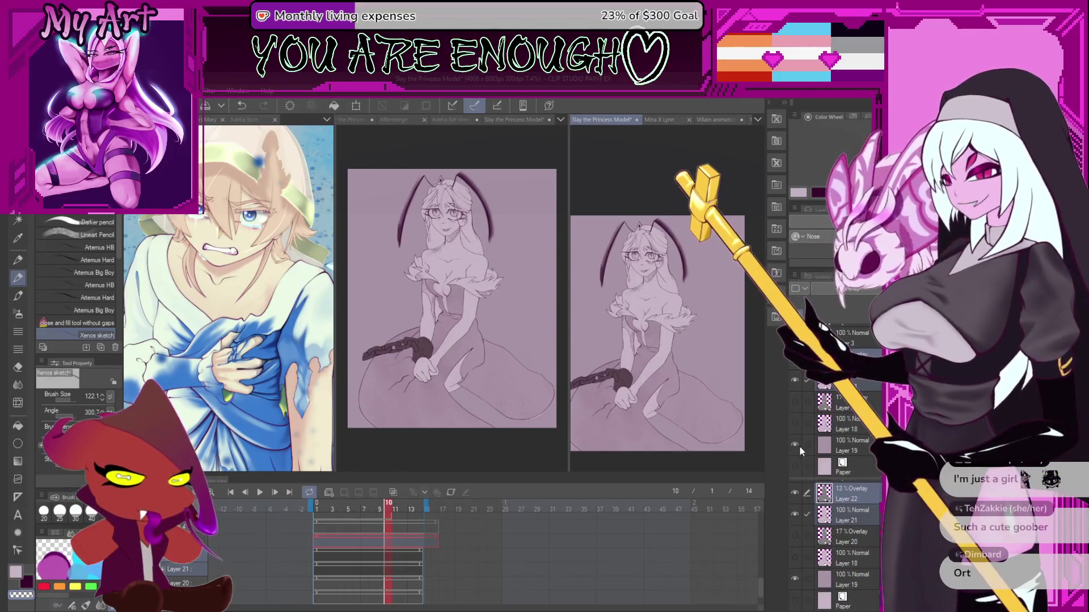
pyautogui.click(795, 445)
pyautogui.scroll(2, 666, 307)
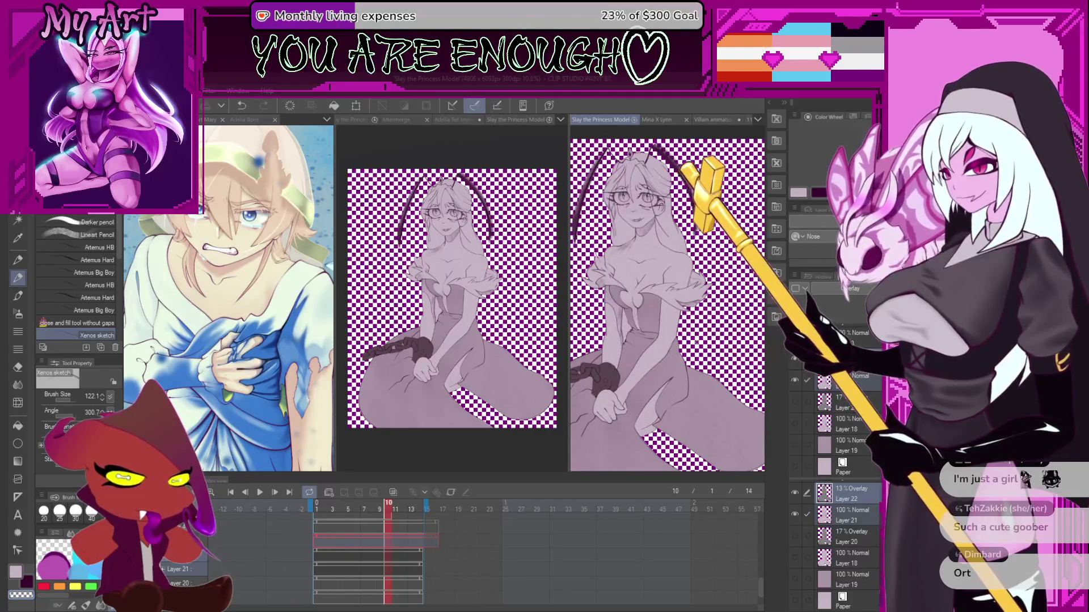
pyautogui.moveTo(680, 306); pyautogui.dragTo(700, 323)
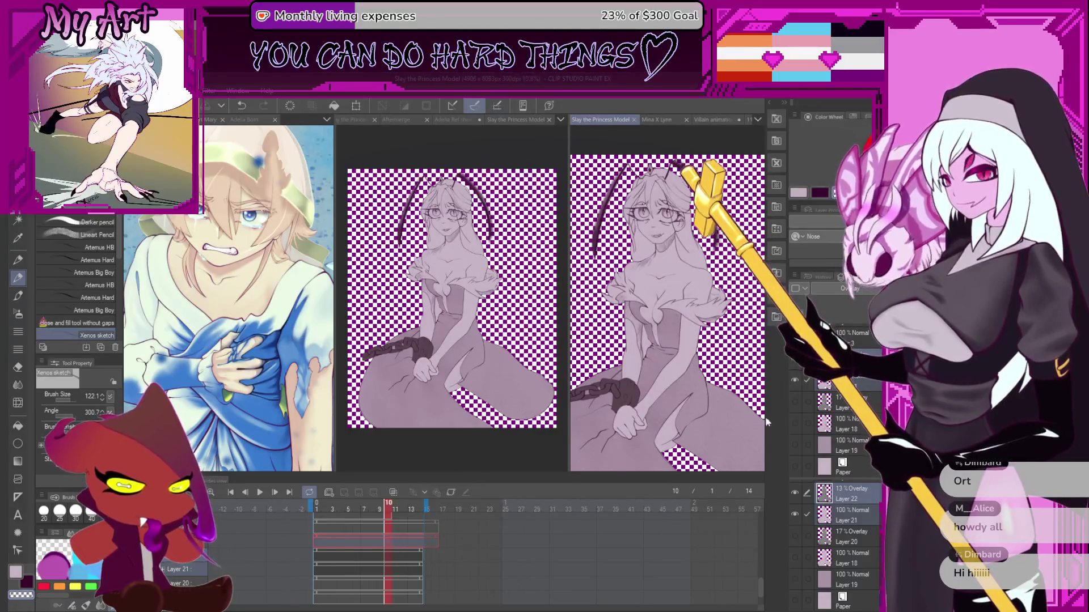
pyautogui.click(794, 380)
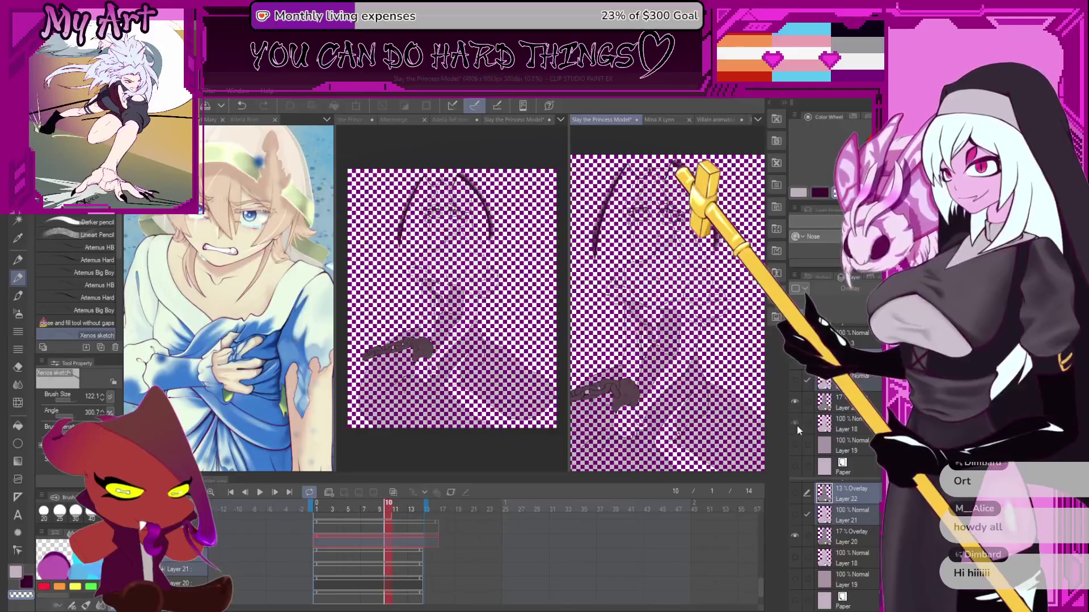
pyautogui.click(796, 423)
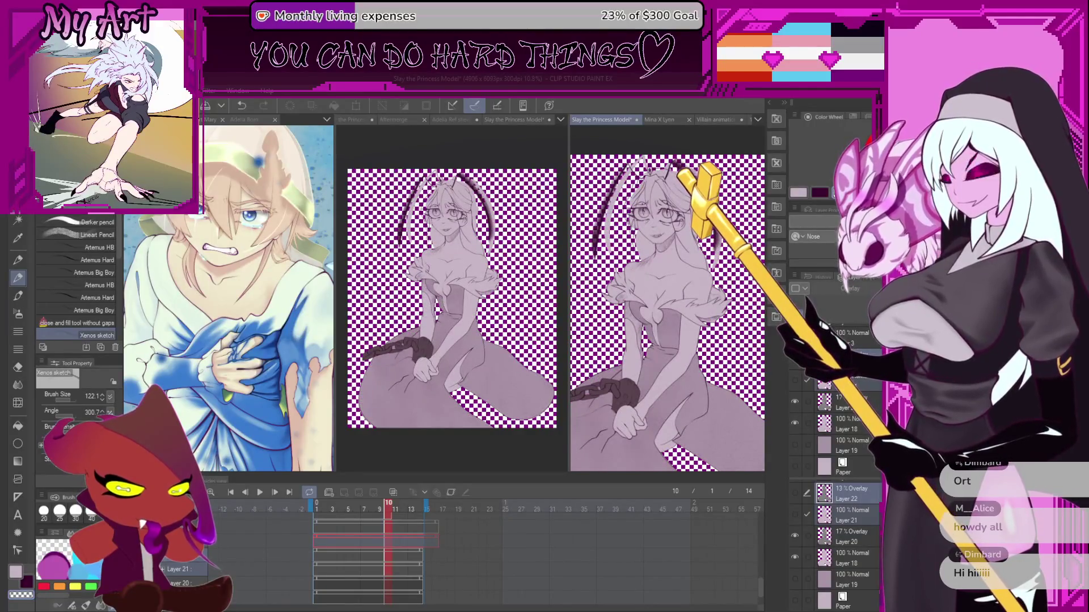
pyautogui.scroll(5, 839, 408)
pyautogui.scroll(3, 801, 431)
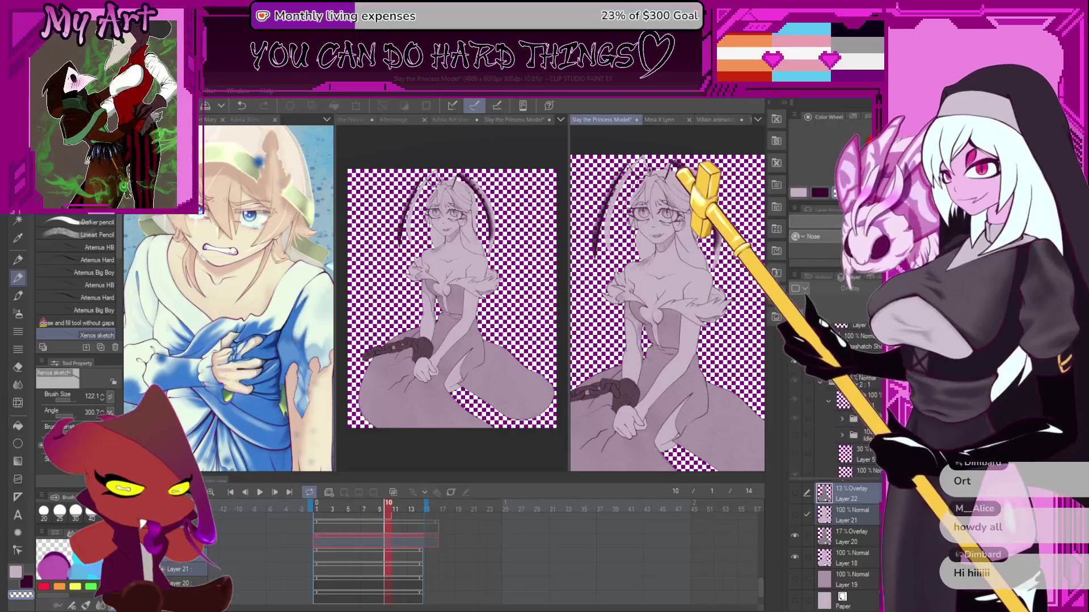
pyautogui.scroll(3, 794, 420)
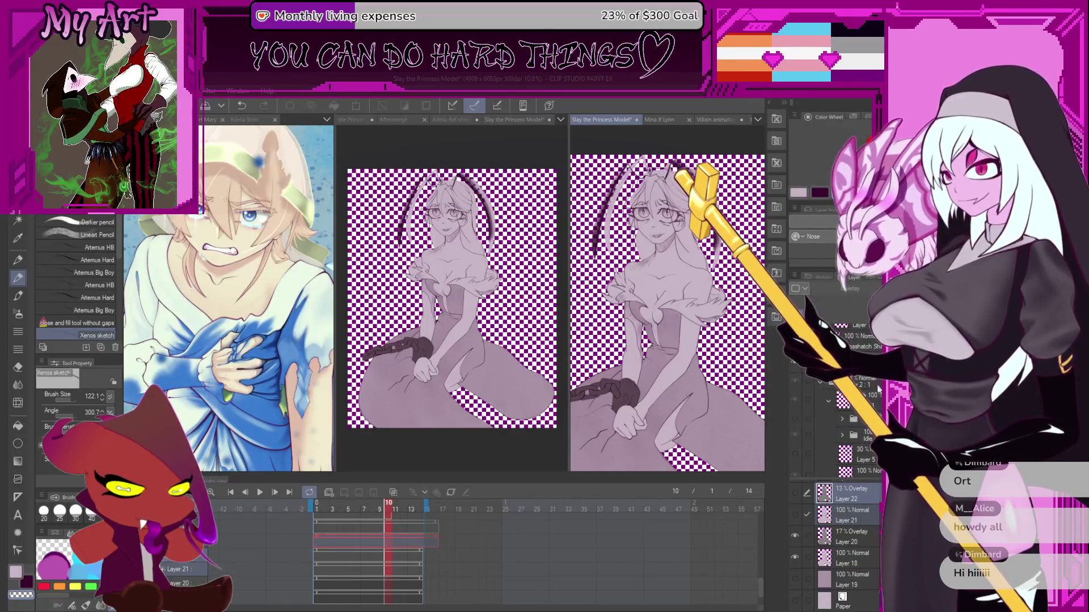
pyautogui.scroll(2, 839, 409)
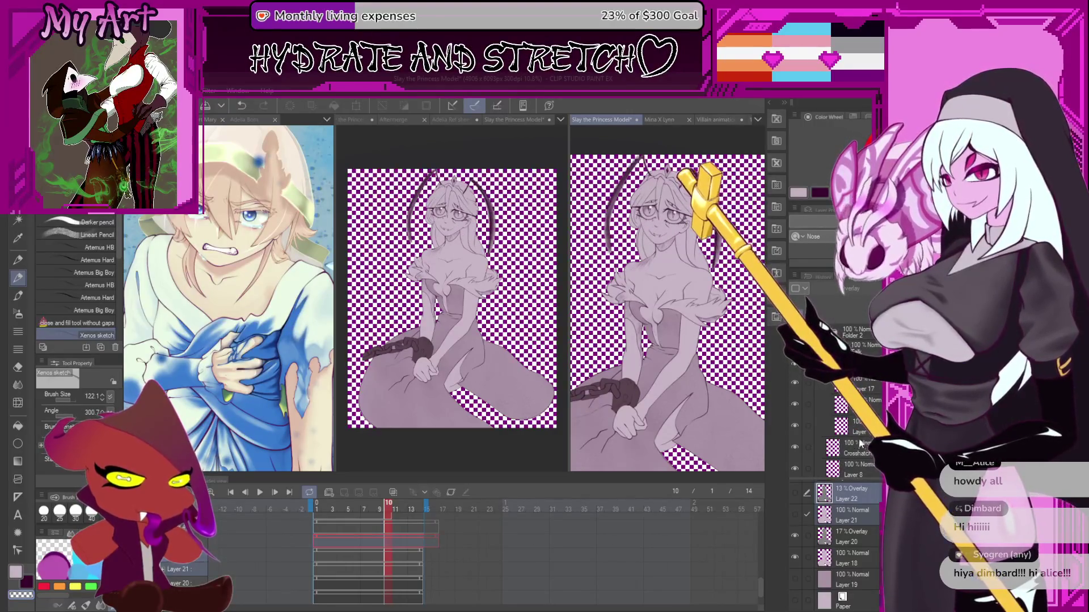
pyautogui.click(853, 514)
pyautogui.scroll(2, 719, 267)
pyautogui.scroll(2, 719, 267)
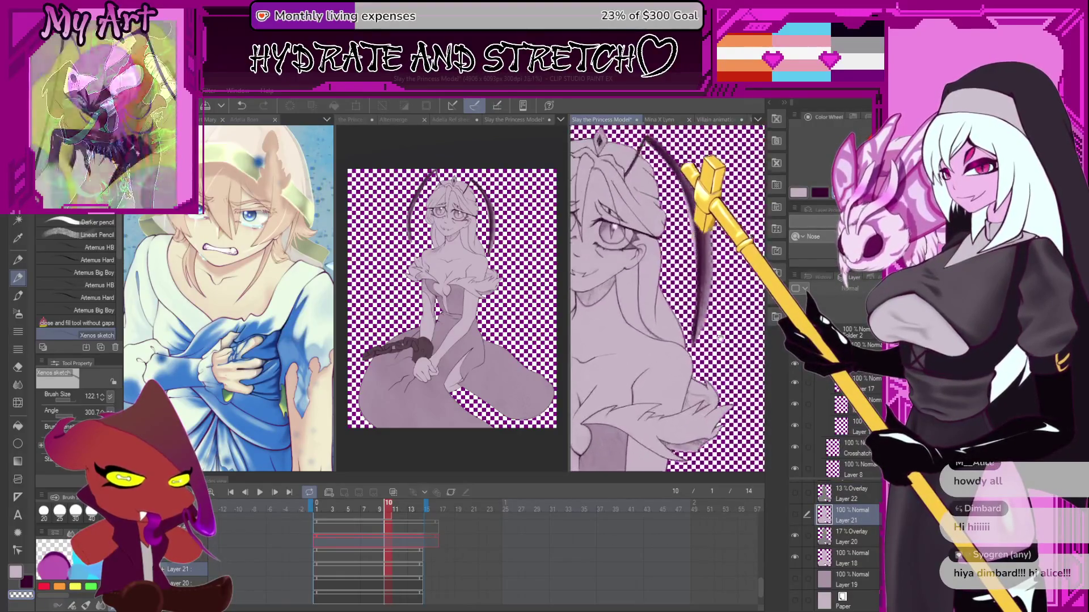
pyautogui.click(850, 562)
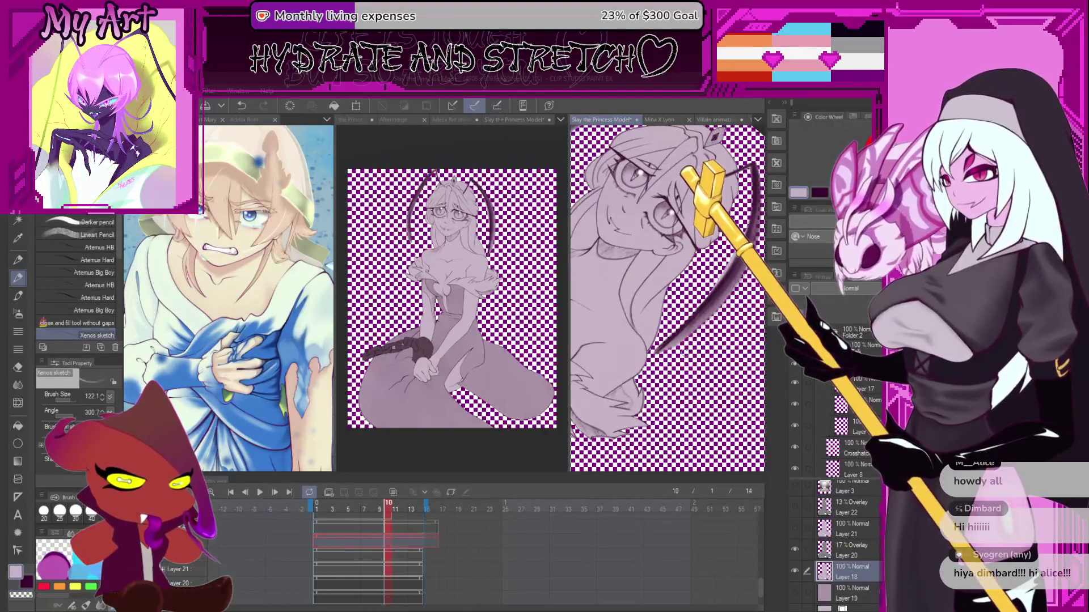
pyautogui.scroll(2, 660, 359)
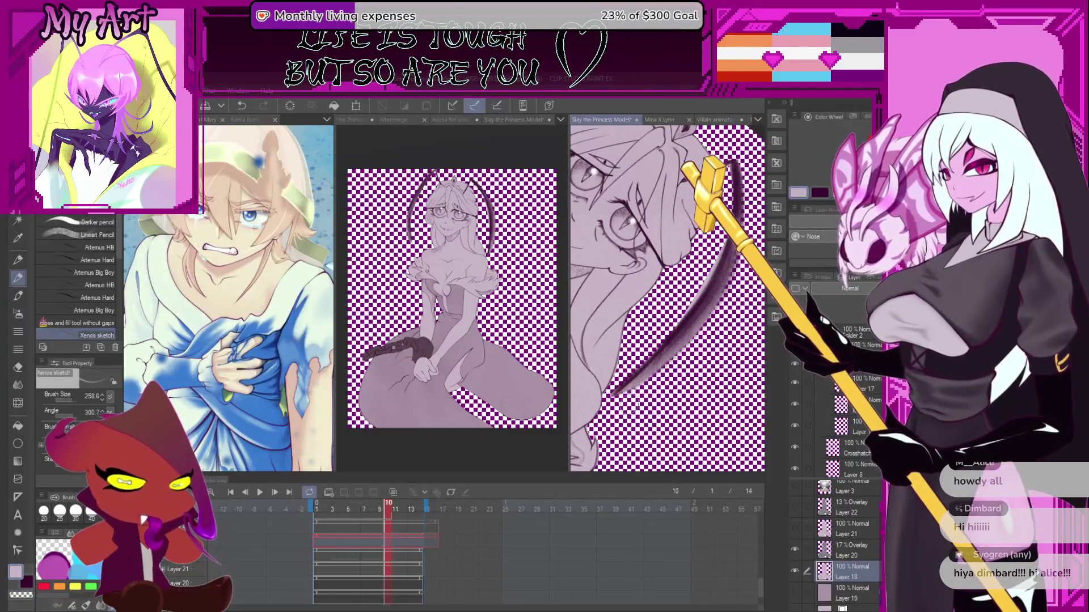
# - Darken the curve's lower and inner edges with dark strokes, undoing part of the last one
pyautogui.moveTo(661, 359); pyautogui.dragTo(641, 374)
pyautogui.moveTo(694, 340); pyautogui.dragTo(721, 259)
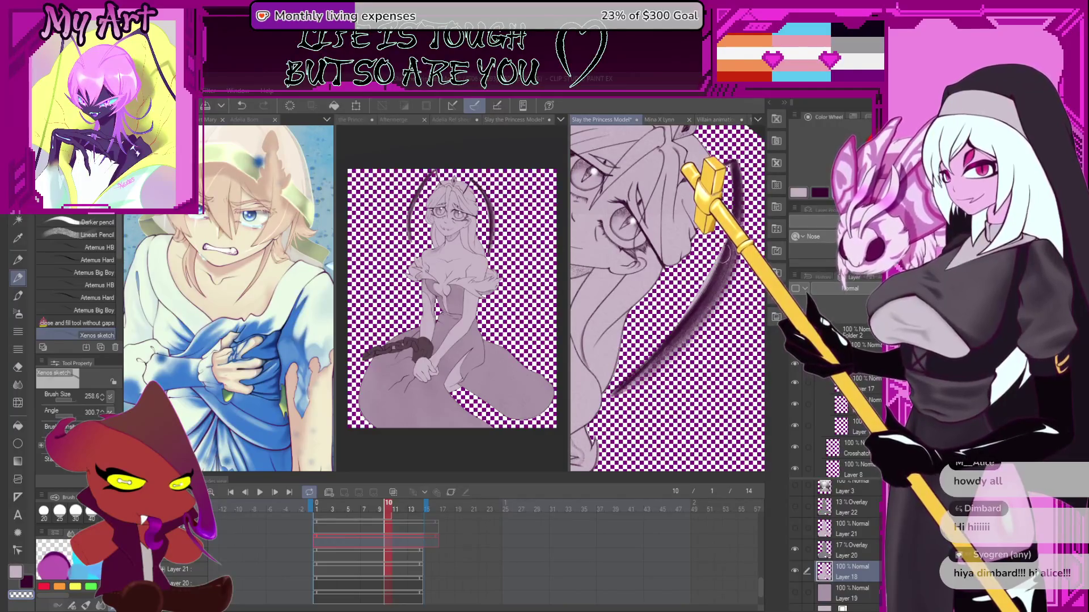
pyautogui.moveTo(721, 256)
pyautogui.mouseDown()
pyautogui.moveTo(701, 243)
pyautogui.moveTo(729, 245)
pyautogui.moveTo(716, 337)
pyautogui.moveTo(700, 260)
pyautogui.mouseUp()
pyautogui.hotkey('ctrl', 'z')
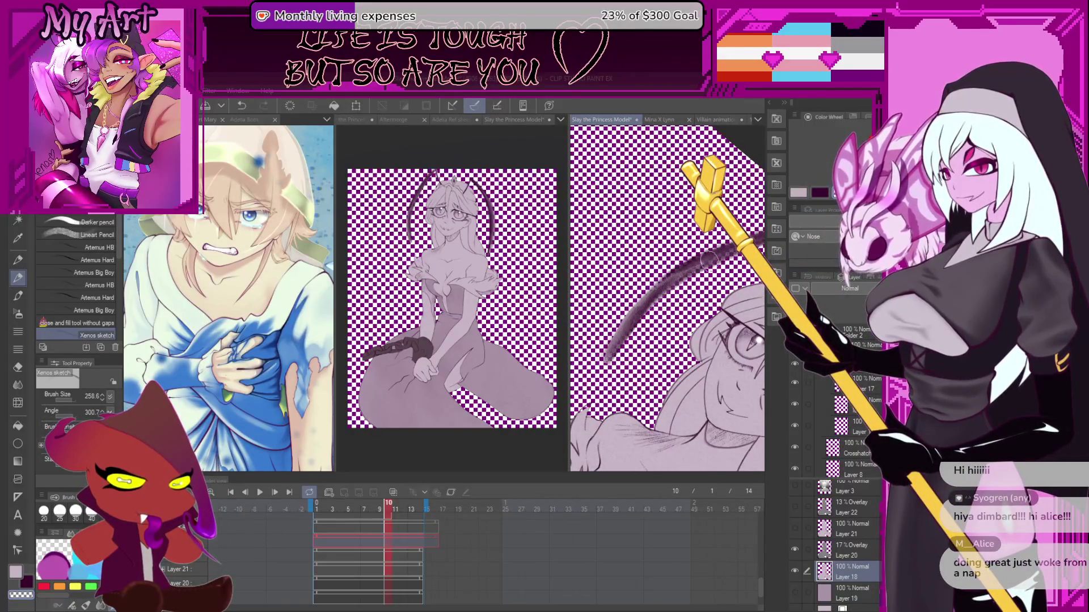
pyautogui.moveTo(668, 261); pyautogui.dragTo(684, 282)
pyautogui.moveTo(615, 312)
pyautogui.mouseDown()
pyautogui.moveTo(728, 364)
pyautogui.moveTo(580, 274)
pyautogui.mouseUp()
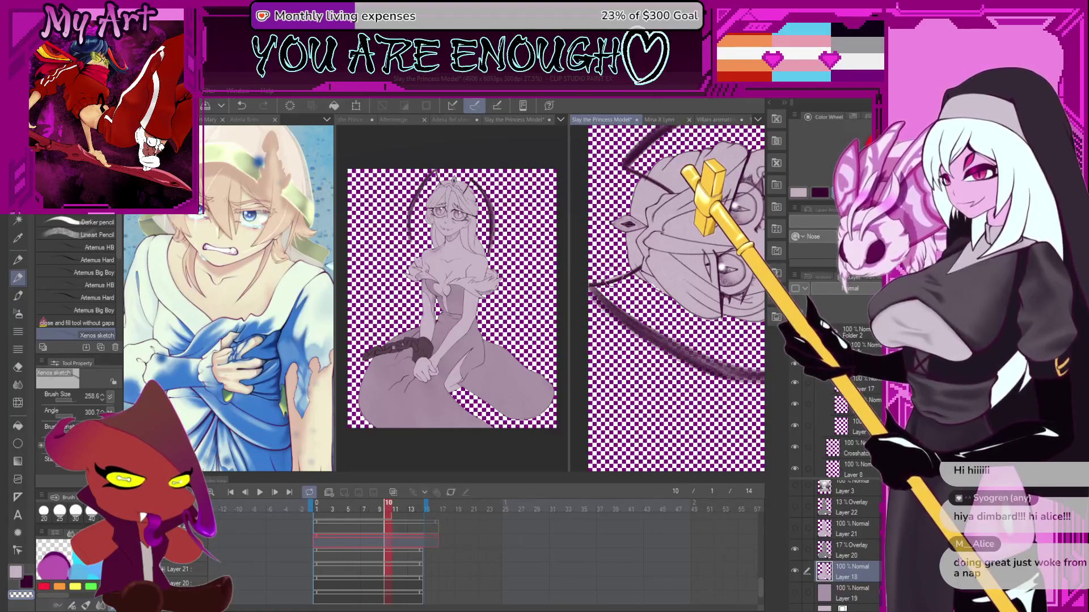
pyautogui.scroll(5, 695, 273)
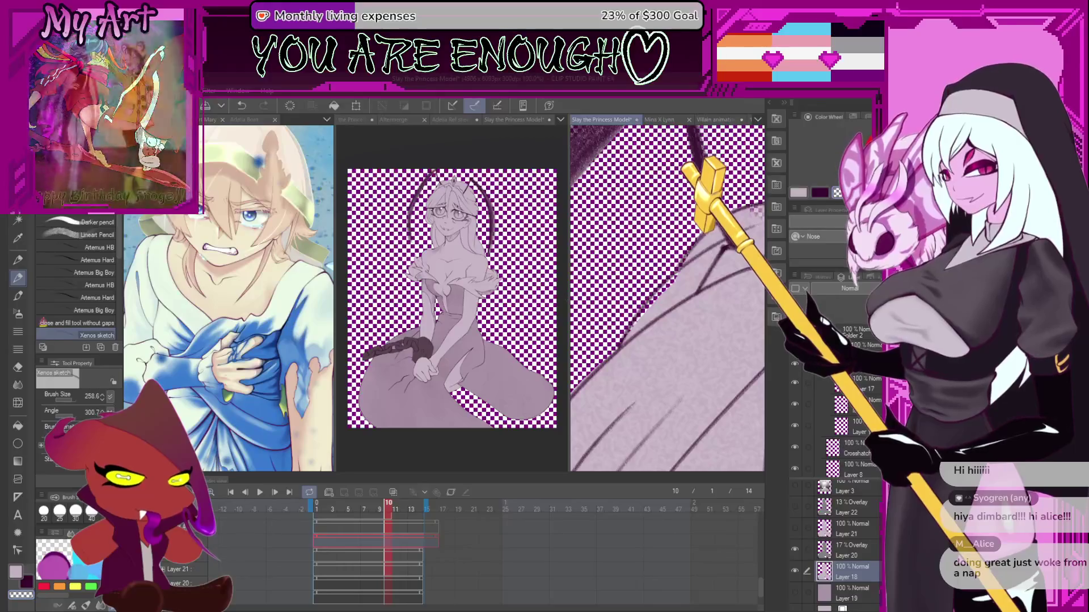
# - Switch to the G-pen at size 70.2 with the light pink main colour
pyautogui.press('b')
pyautogui.press('p')
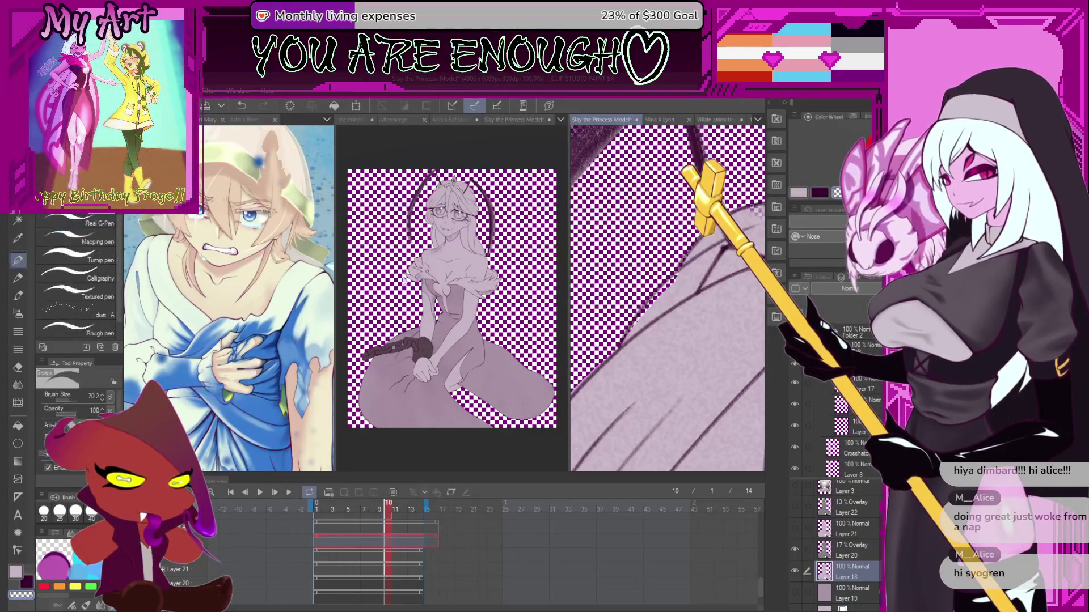
pyautogui.press('c')
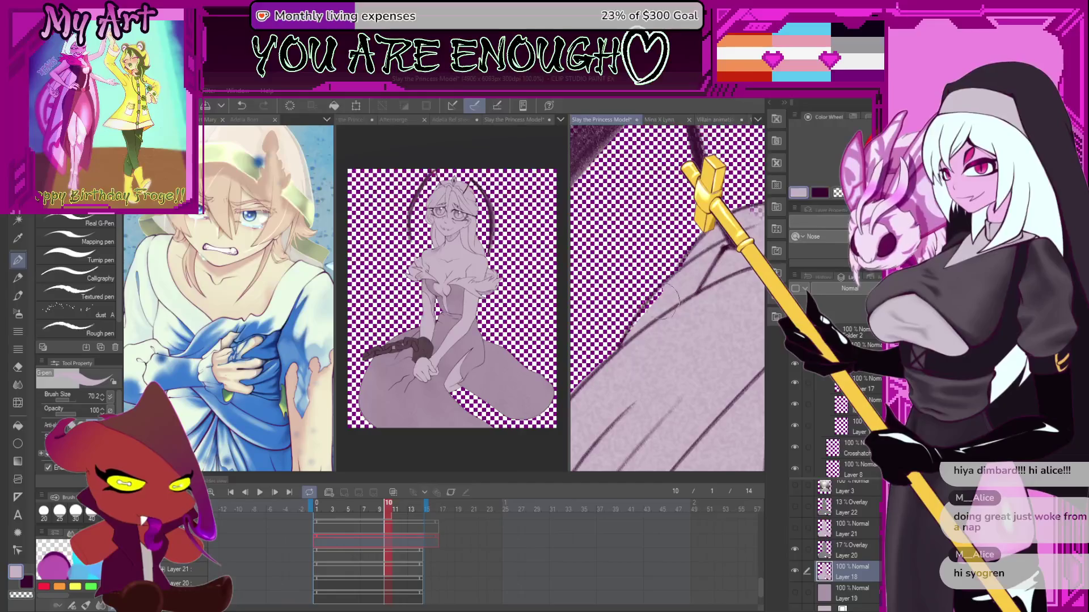
pyautogui.scroll(2, 669, 298)
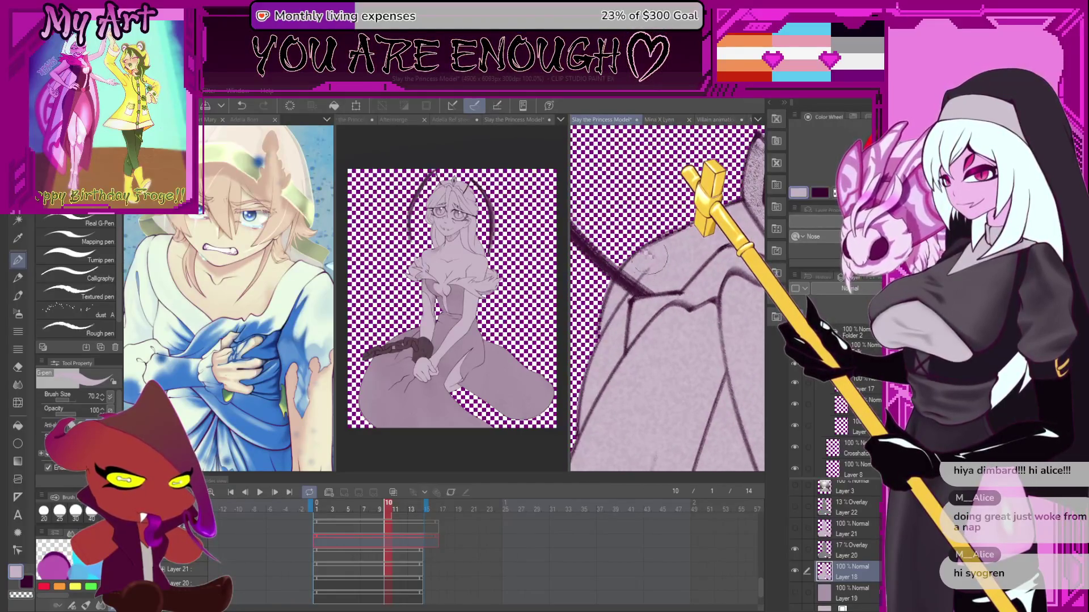
pyautogui.moveTo(710, 241); pyautogui.dragTo(678, 315)
pyautogui.scroll(-5, 716, 348)
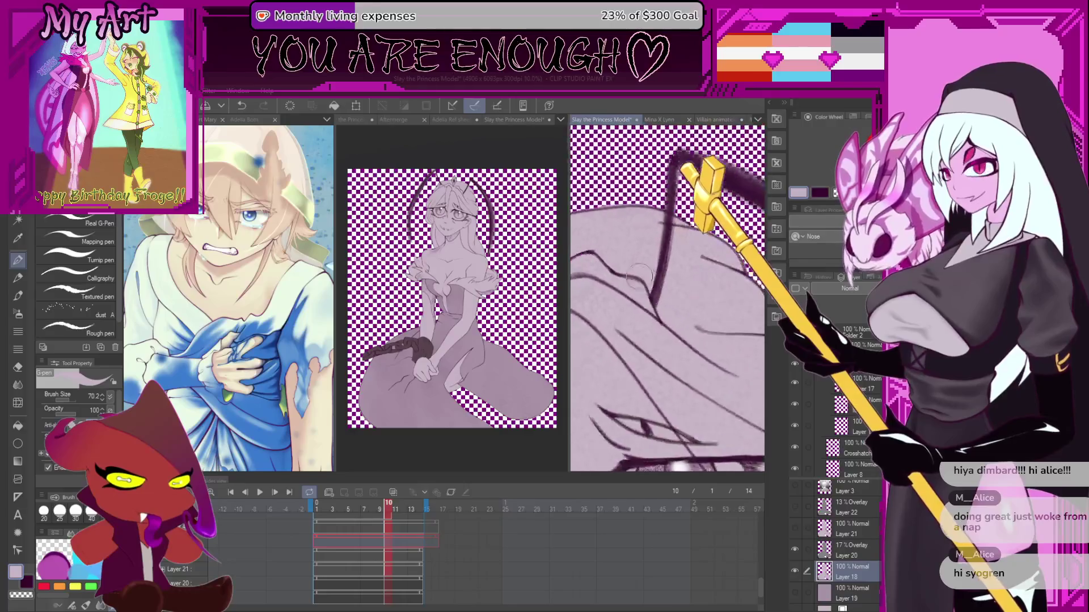
pyautogui.scroll(-4, 661, 315)
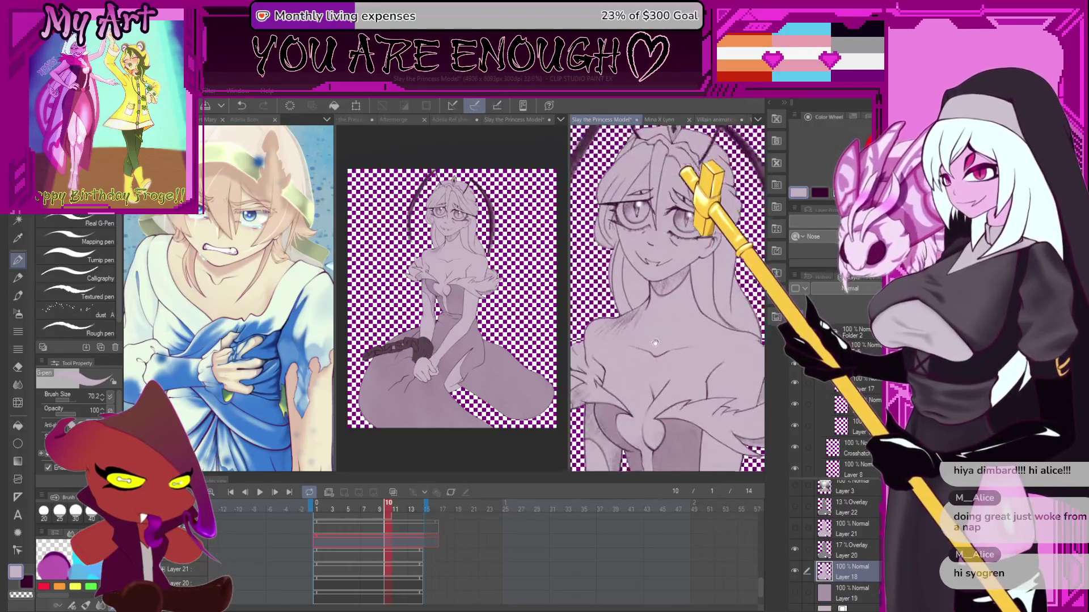
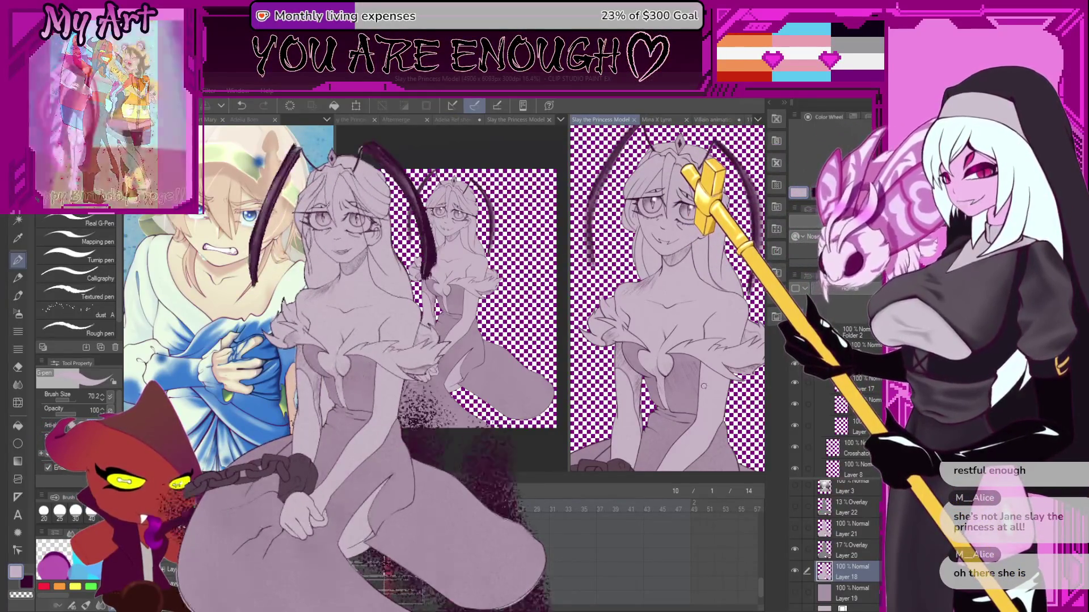
# - Frame the princess figure in the right view and make Layer 19 visible
pyautogui.scroll(5, 690, 370)
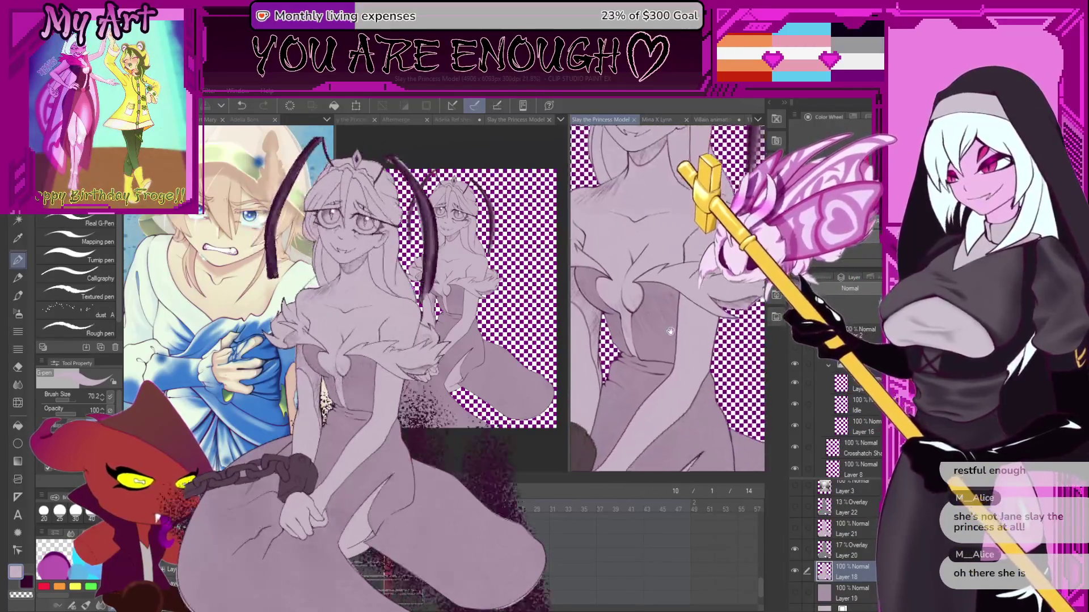
pyautogui.moveTo(579, 290)
pyautogui.mouseDown()
pyautogui.moveTo(664, 355)
pyautogui.moveTo(616, 401)
pyautogui.mouseUp()
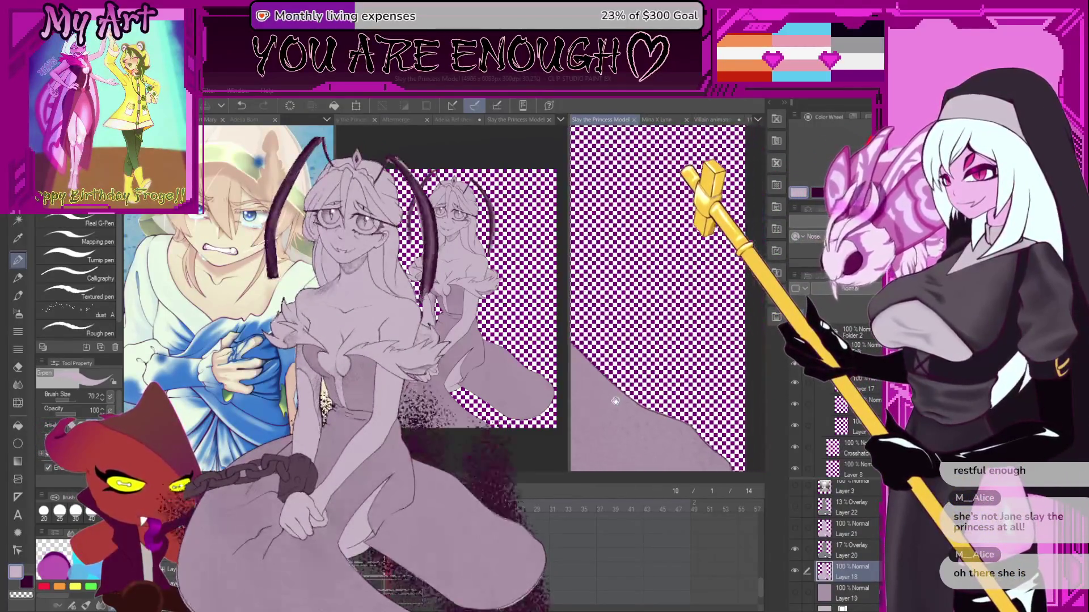
pyautogui.scroll(-4, 682, 370)
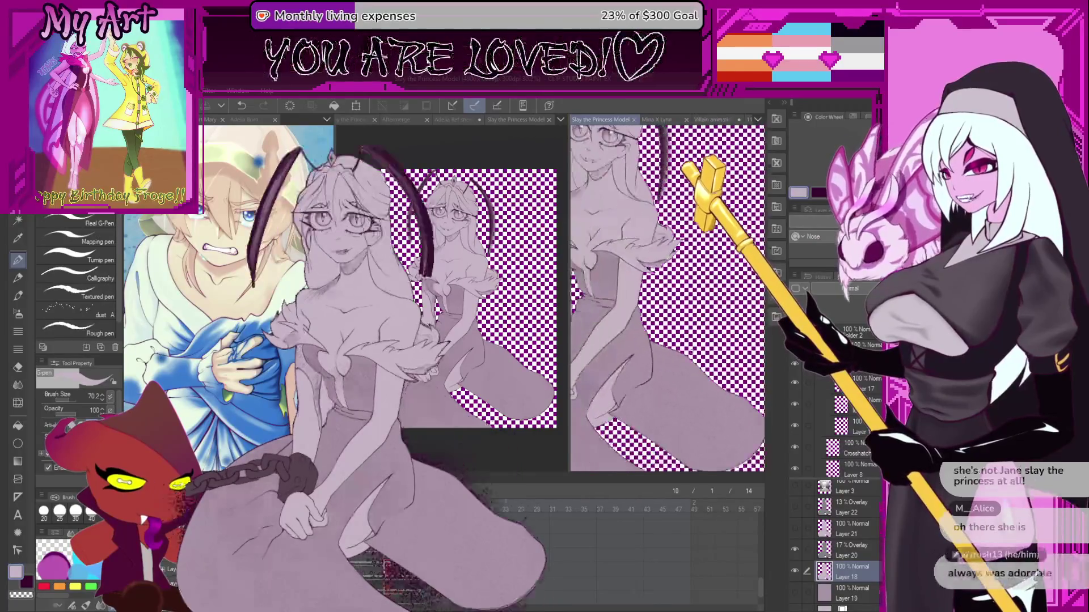
pyautogui.moveTo(681, 370)
pyautogui.mouseDown()
pyautogui.moveTo(656, 359)
pyautogui.moveTo(673, 352)
pyautogui.moveTo(670, 361)
pyautogui.mouseUp()
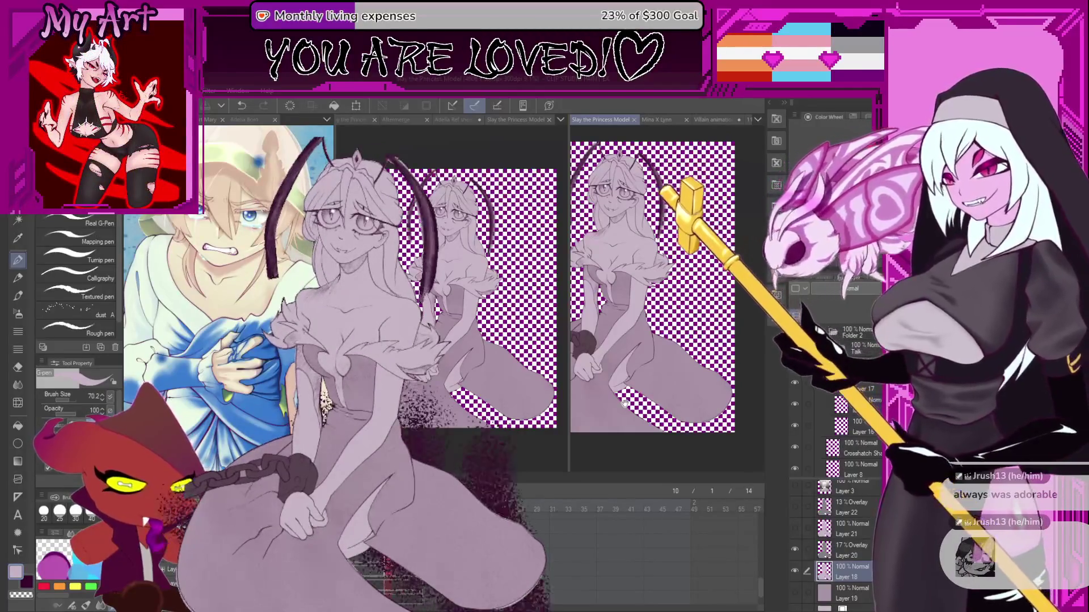
pyautogui.scroll(2, 623, 401)
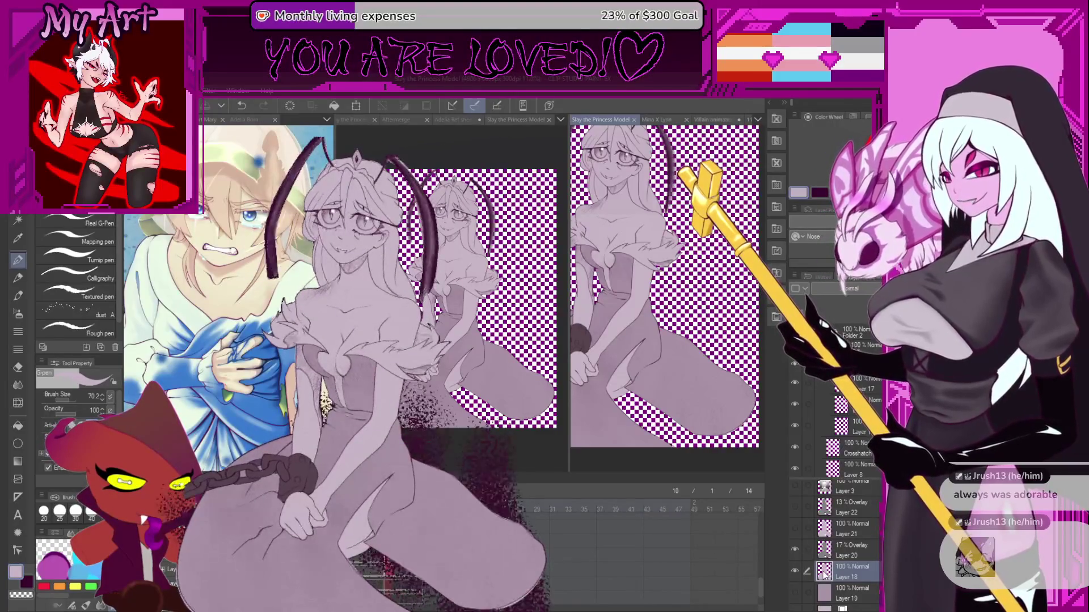
pyautogui.moveTo(632, 359); pyautogui.dragTo(683, 376)
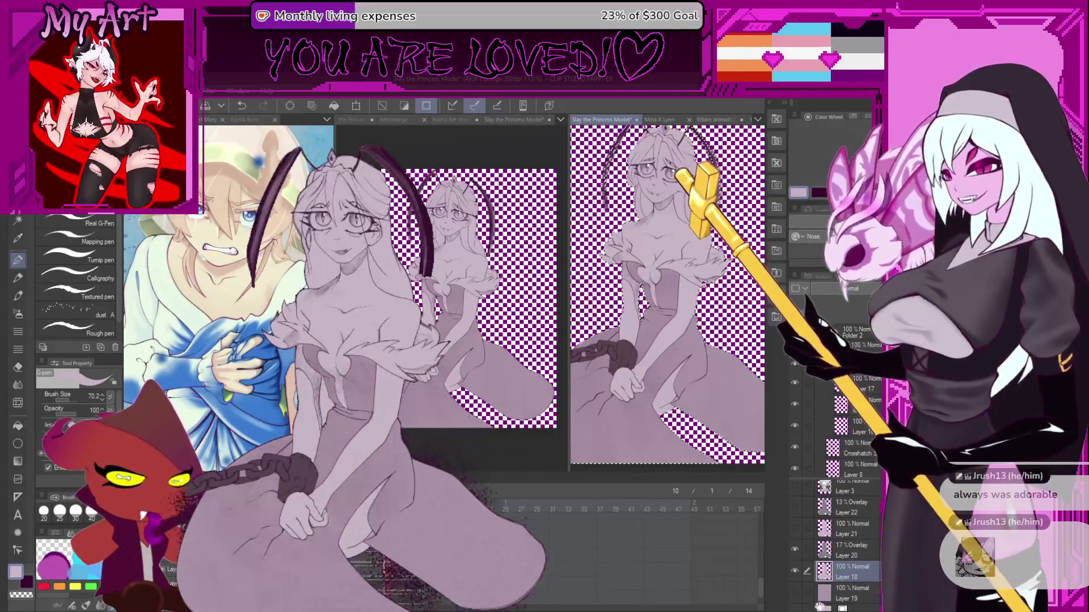
pyautogui.click(795, 592)
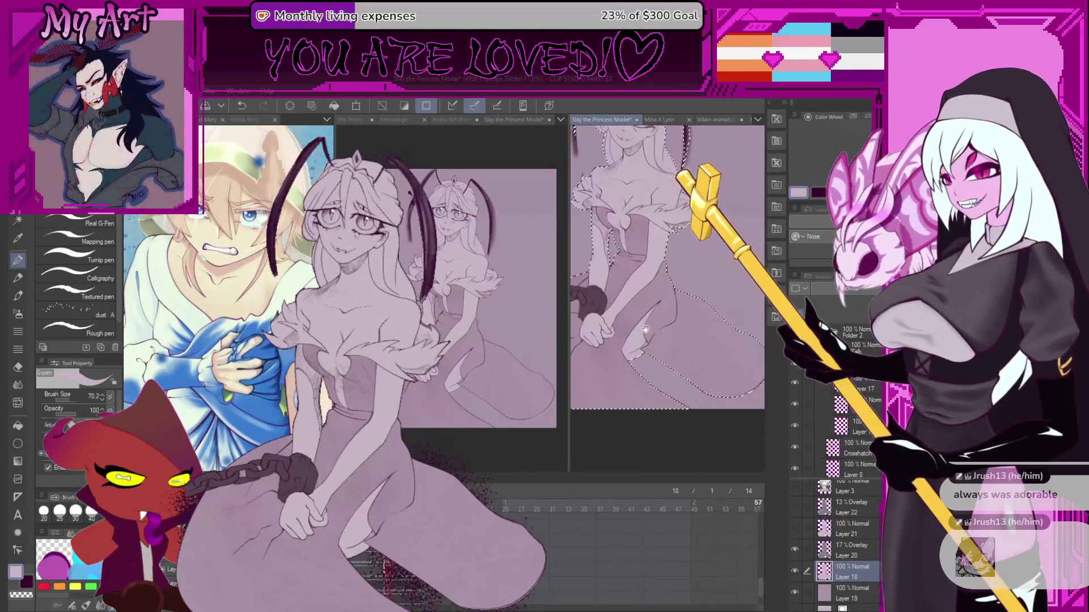
pyautogui.moveTo(683, 348); pyautogui.dragTo(618, 407)
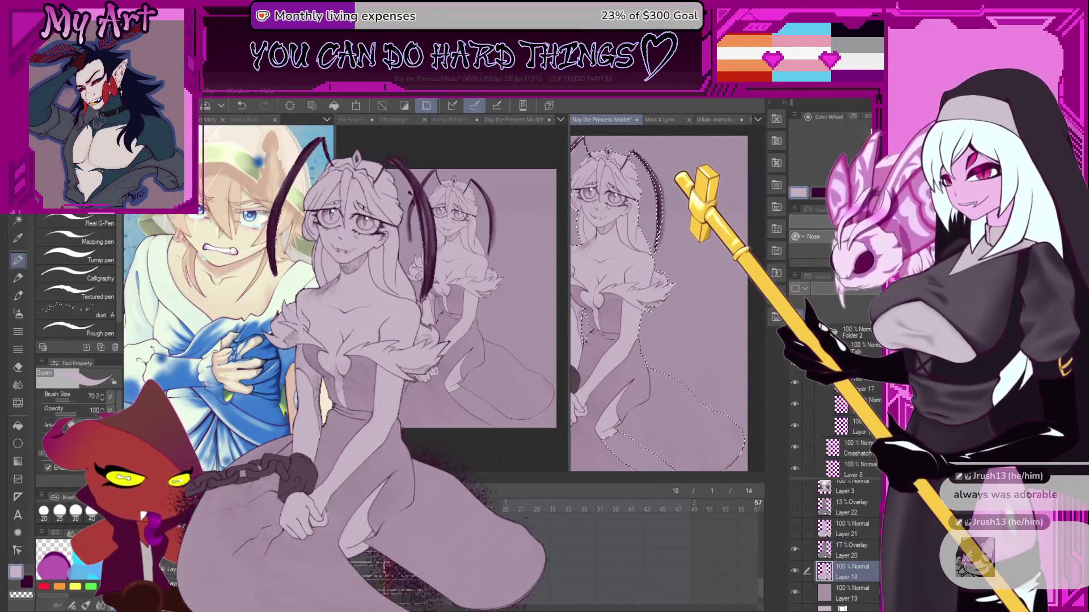
# - Select Layer 19 and fill it with solid white using the Fill tool
pyautogui.click(856, 598)
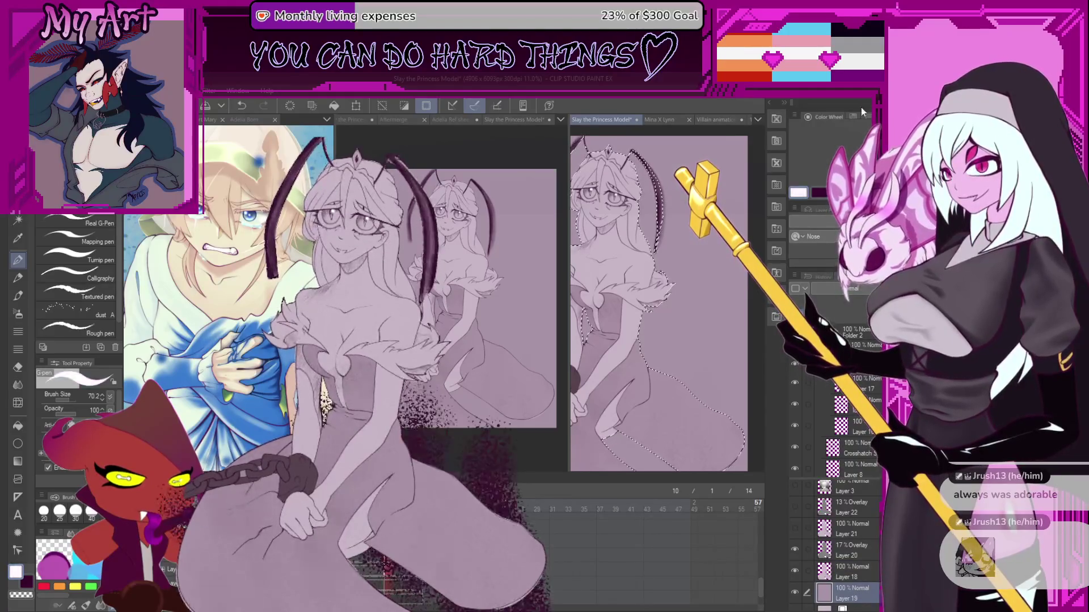
pyautogui.press('g')
pyautogui.moveTo(700, 355); pyautogui.dragTo(746, 318)
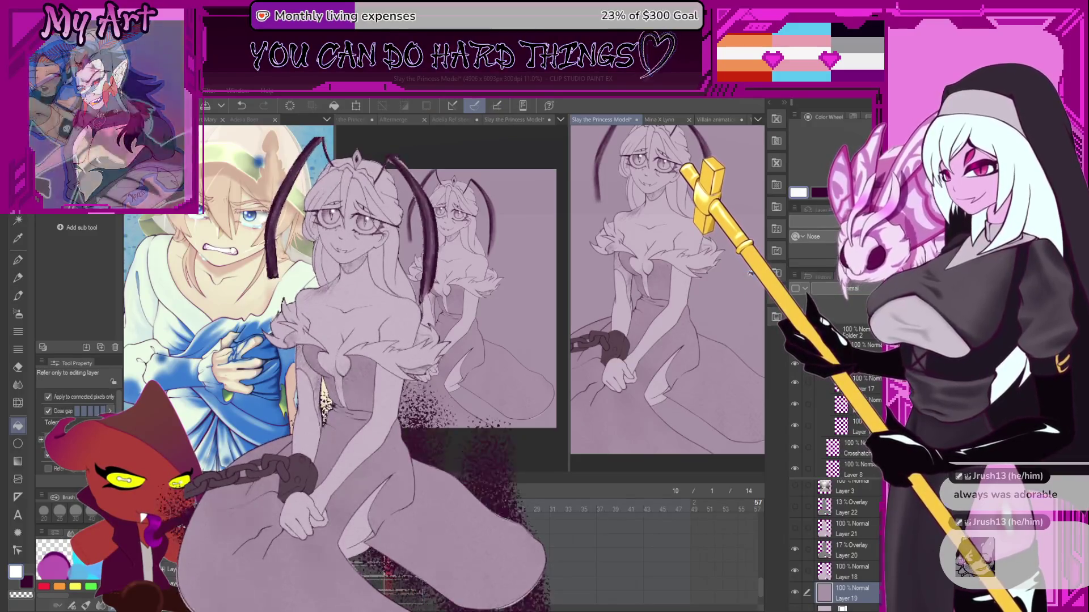
pyautogui.click(750, 272)
pyautogui.moveTo(716, 361); pyautogui.dragTo(691, 356)
pyautogui.scroll(5, 691, 356)
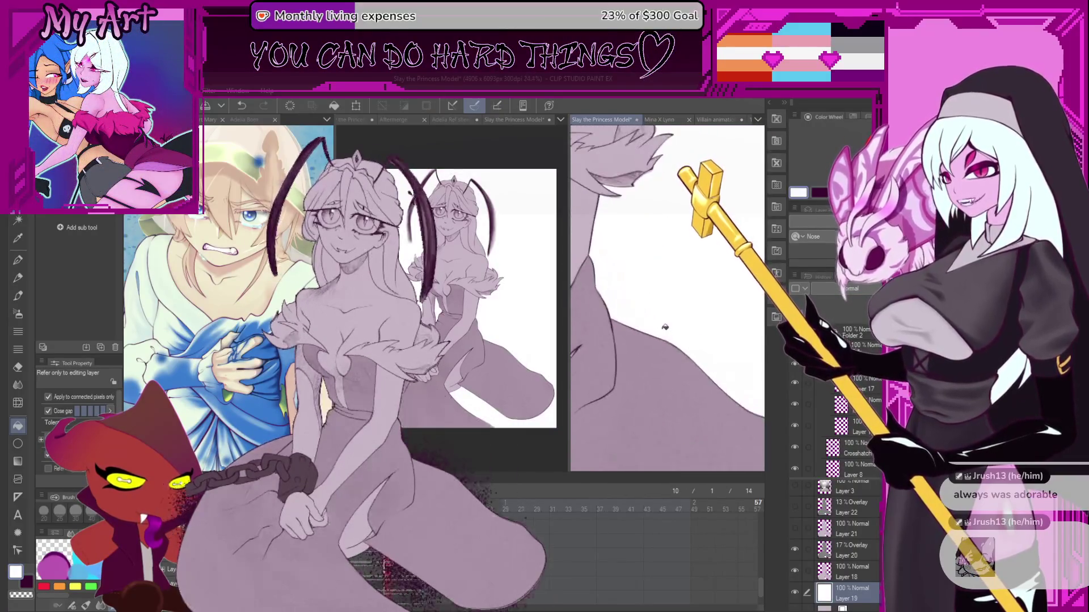
pyautogui.scroll(-5, 667, 297)
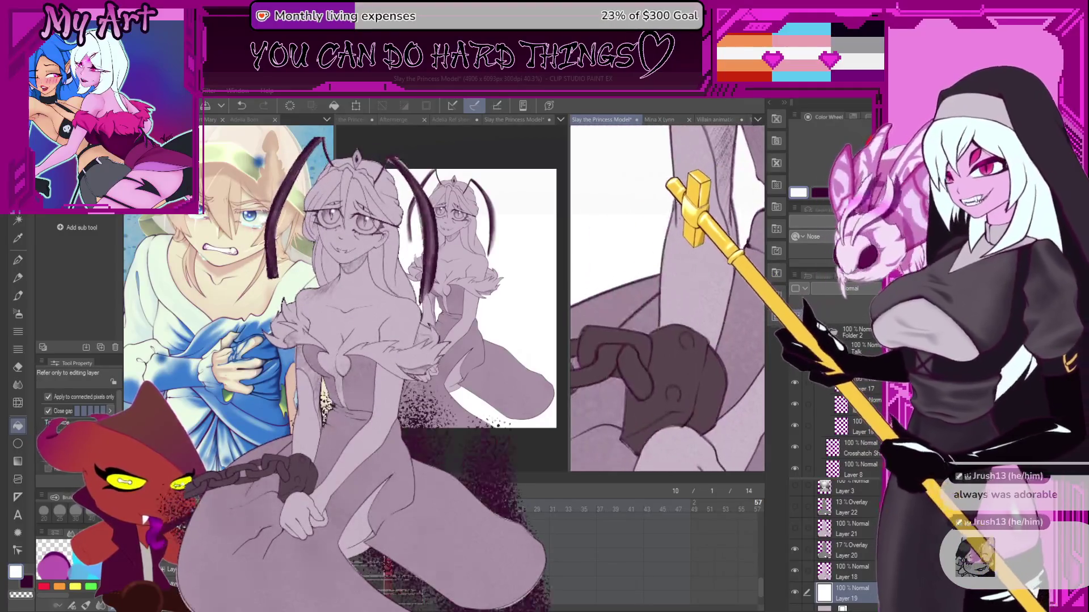
pyautogui.scroll(6, 617, 280)
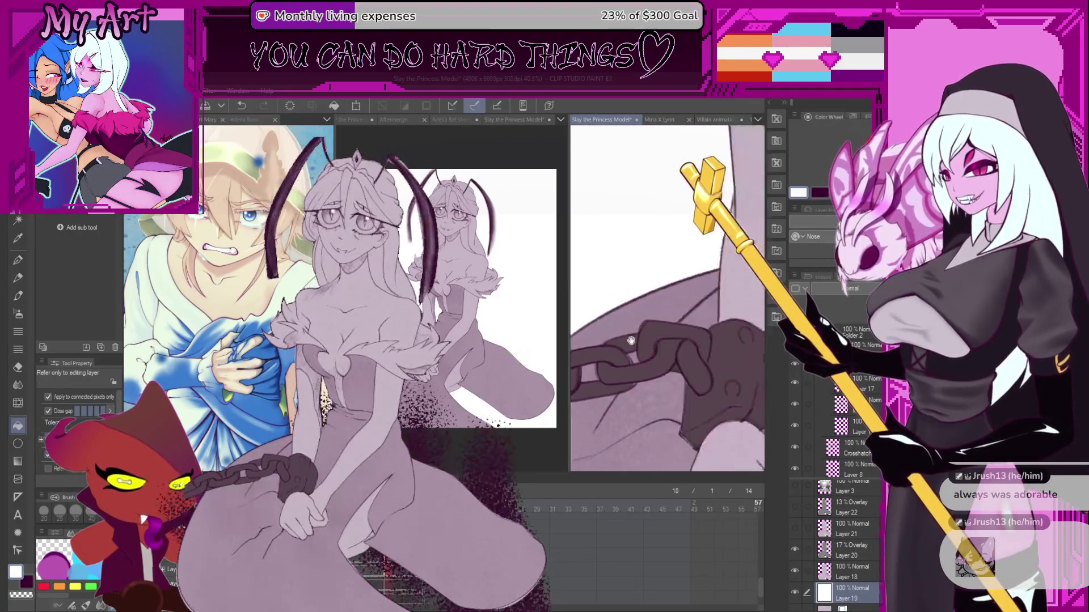
pyautogui.scroll(-5, 617, 281)
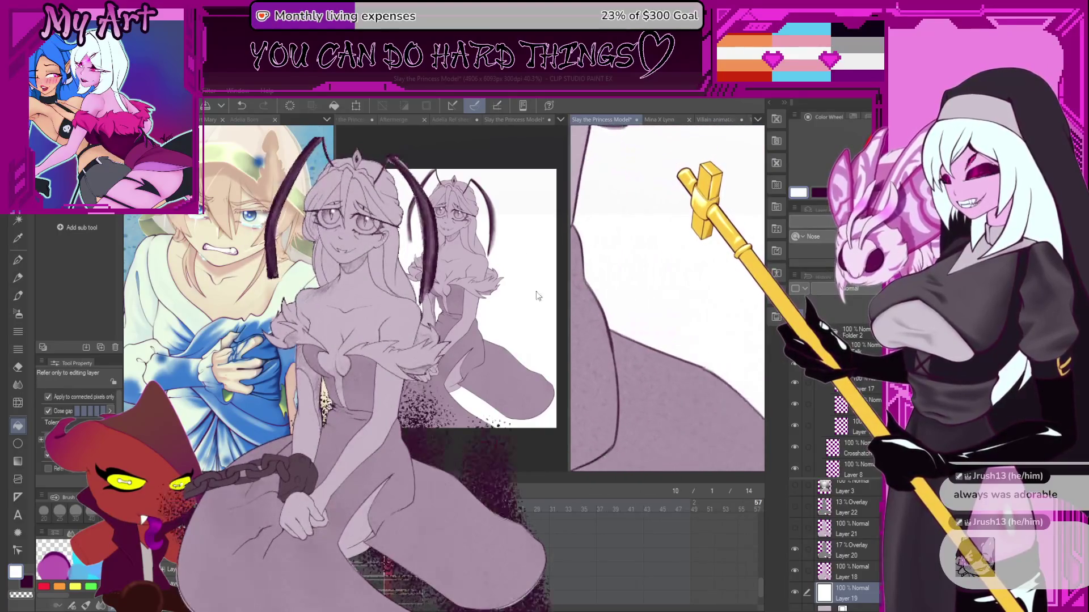
pyautogui.scroll(1, 652, 307)
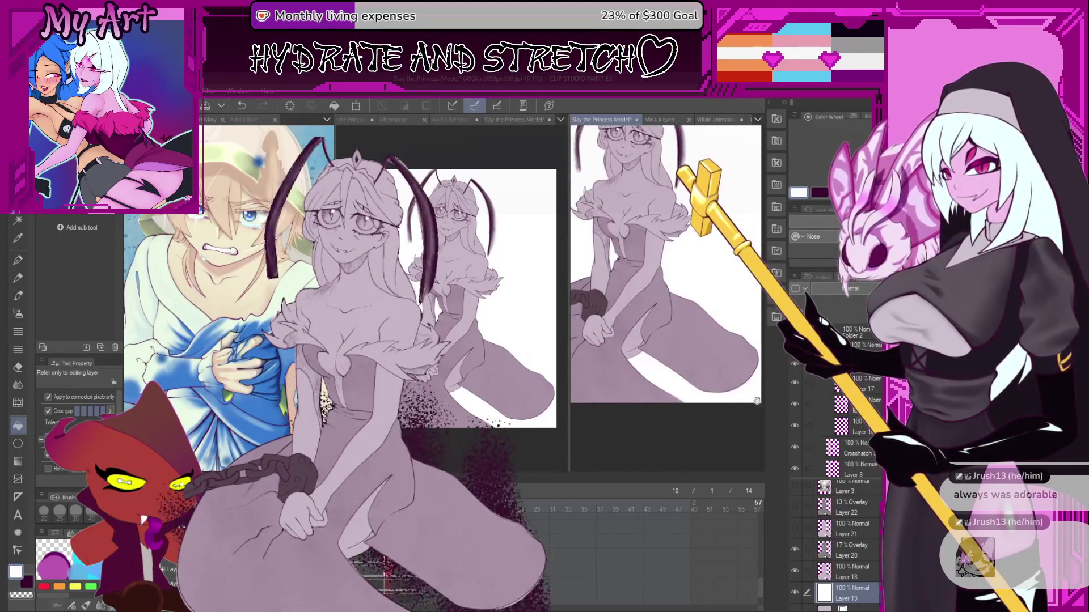
pyautogui.moveTo(704, 378); pyautogui.dragTo(698, 427)
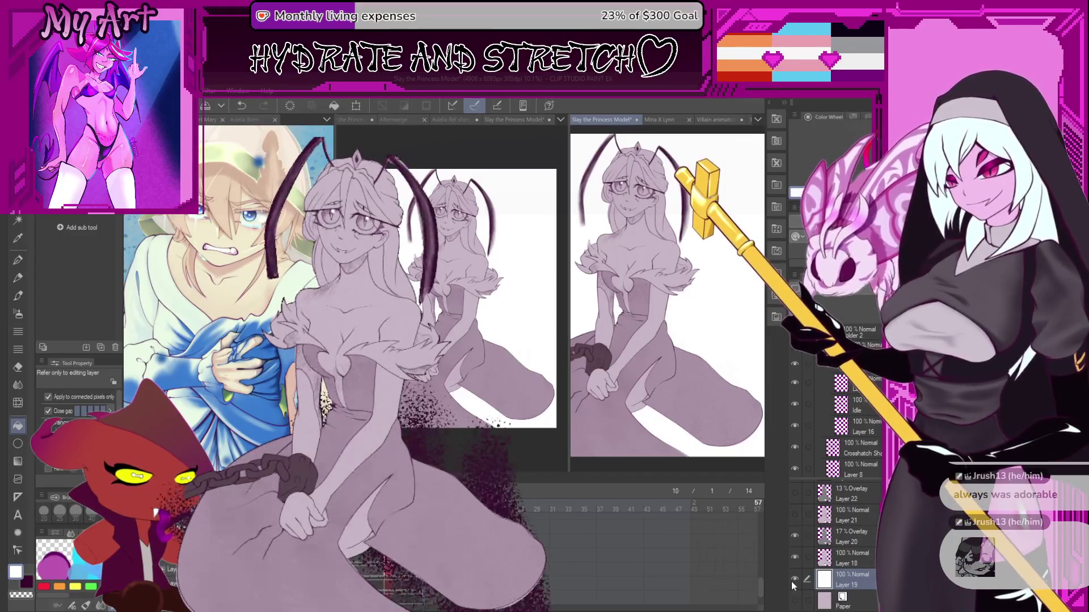
# - Jump to frame 55 with Layer 19's white background visible, back on the pen
pyautogui.click(793, 580)
pyautogui.click(742, 539)
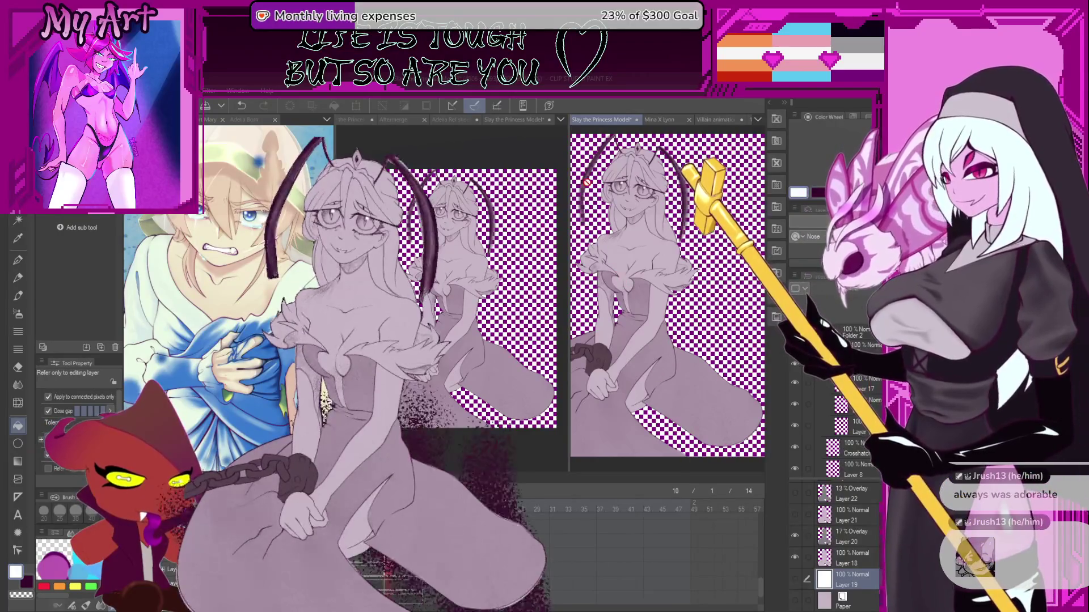
pyautogui.scroll(5, 593, 201)
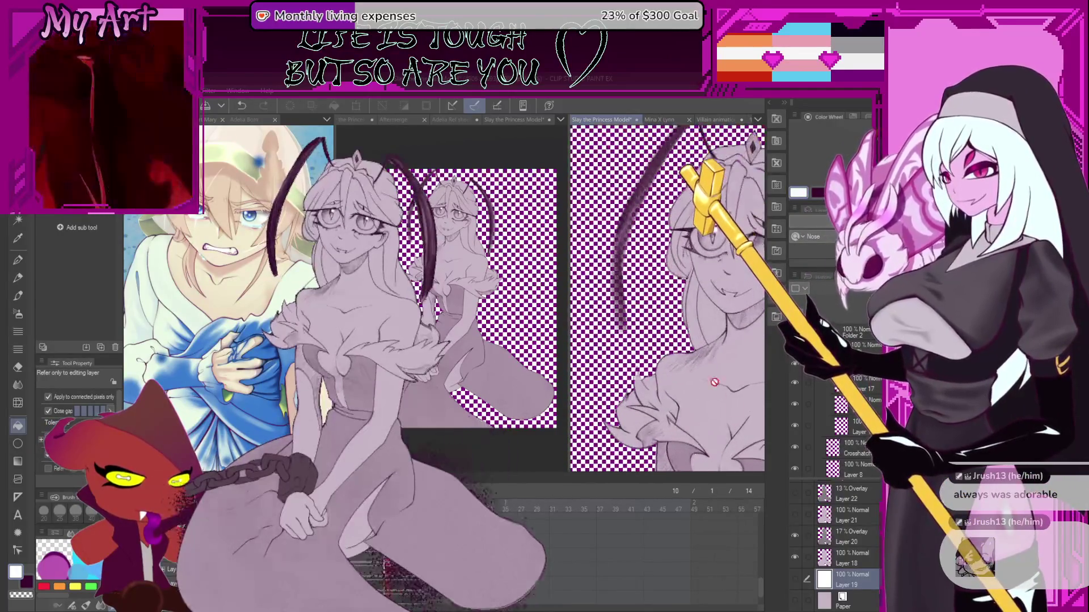
pyautogui.click(796, 585)
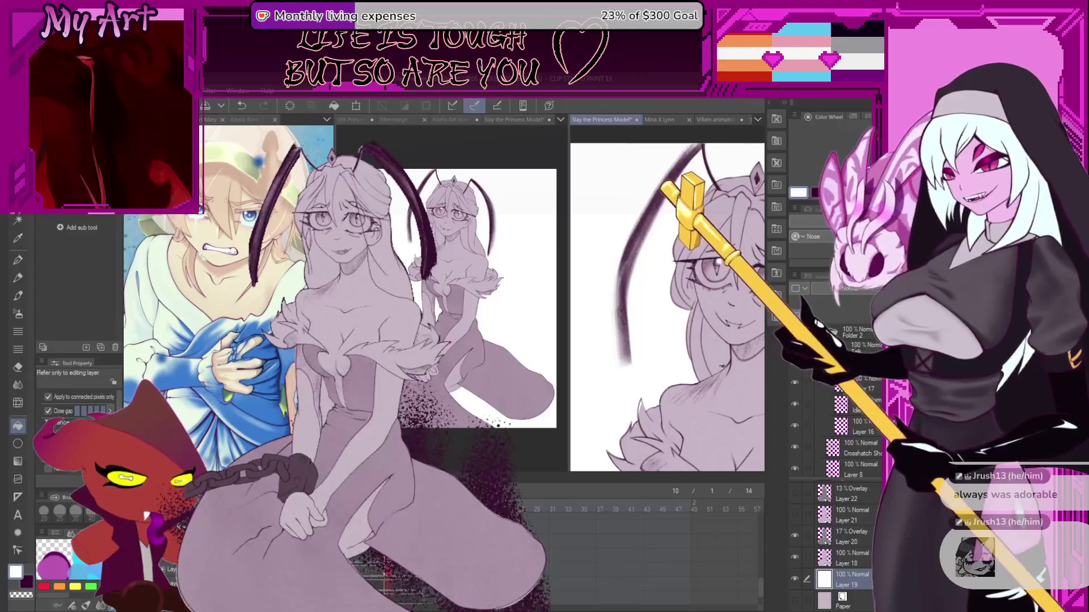
pyautogui.press('p')
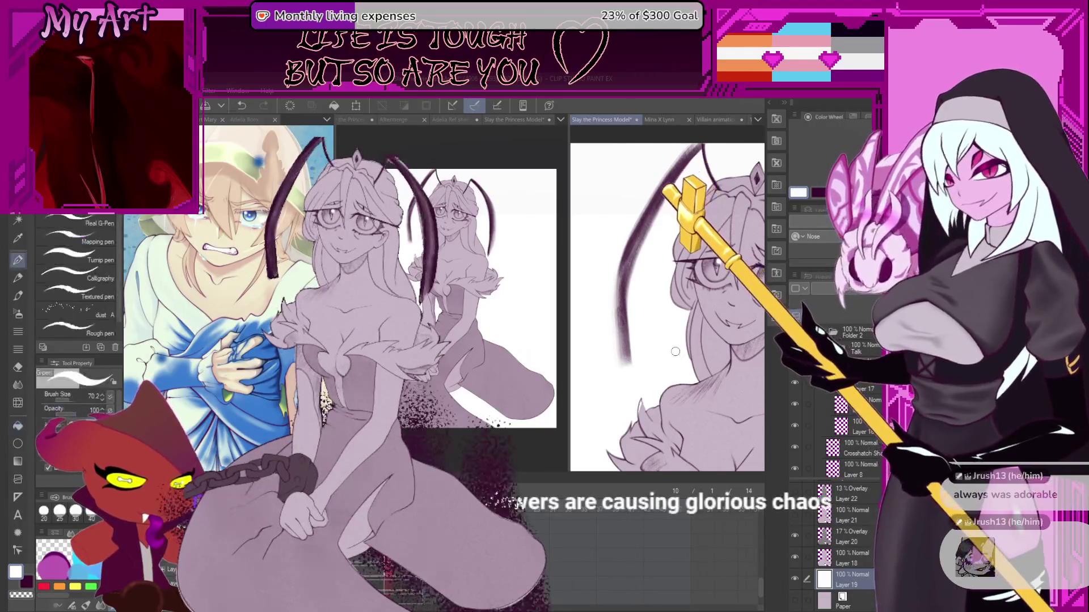
pyautogui.press('-')
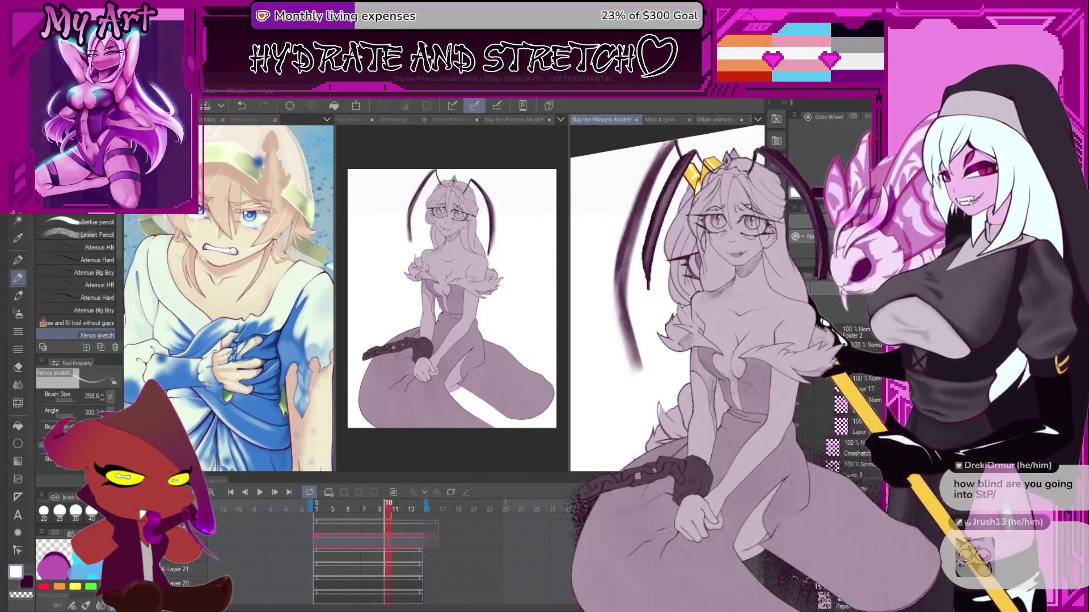
# - Enlarge the blue illustration's pane and frame its face and chest
pyautogui.moveTo(337, 287); pyautogui.dragTo(647, 287)
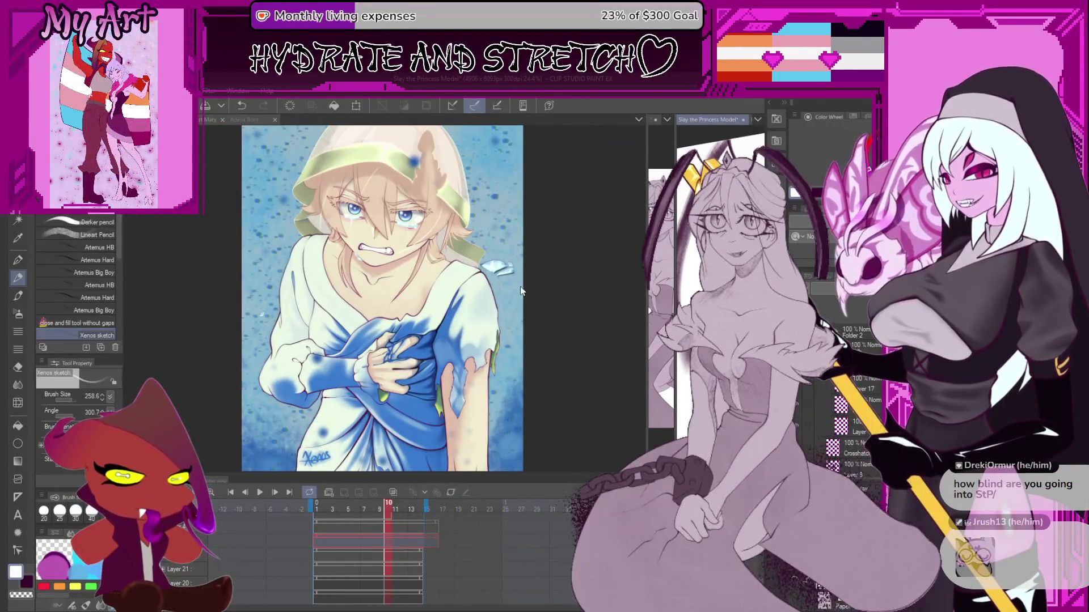
pyautogui.click(553, 437)
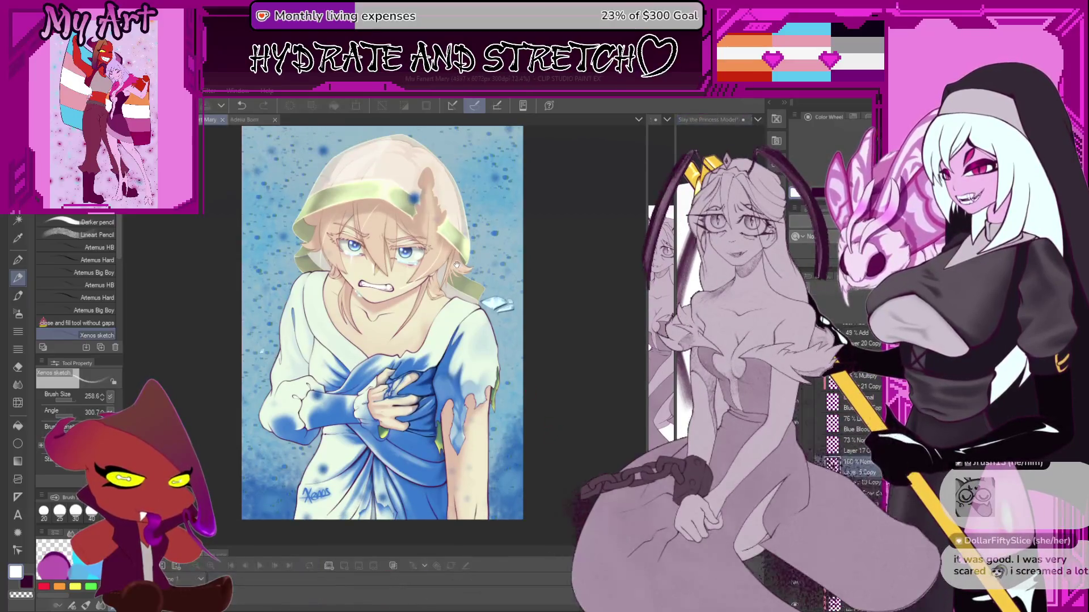
pyautogui.moveTo(457, 264); pyautogui.dragTo(531, 321)
pyautogui.scroll(4, 492, 200)
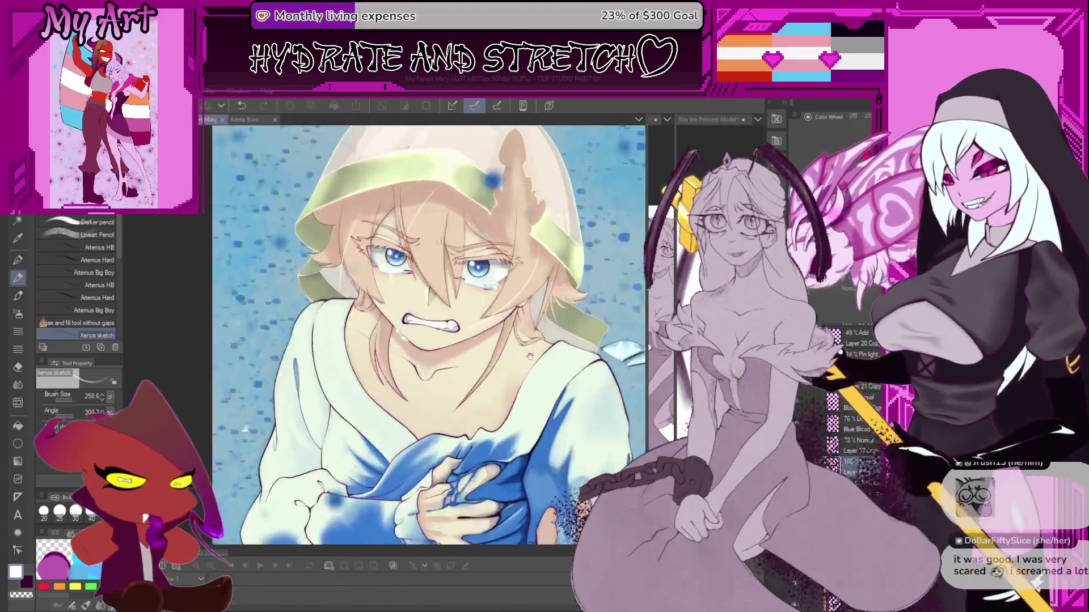
pyautogui.moveTo(493, 200)
pyautogui.mouseDown()
pyautogui.moveTo(507, 361)
pyautogui.moveTo(476, 193)
pyautogui.moveTo(465, 317)
pyautogui.moveTo(484, 367)
pyautogui.mouseUp()
pyautogui.scroll(-2, 485, 367)
pyautogui.scroll(1, 567, 318)
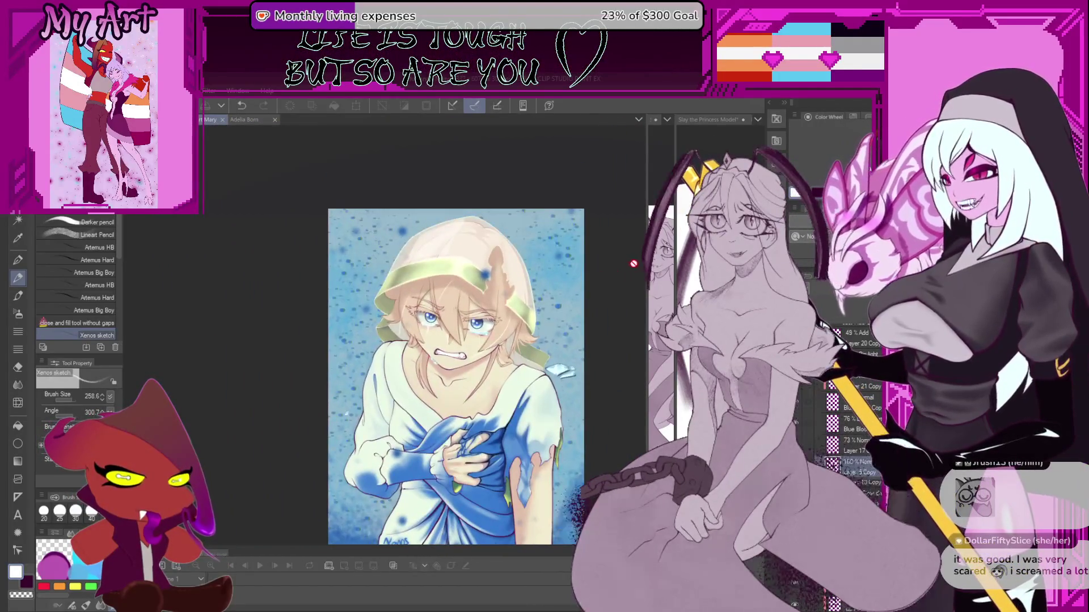
pyautogui.moveTo(622, 302); pyautogui.dragTo(614, 259)
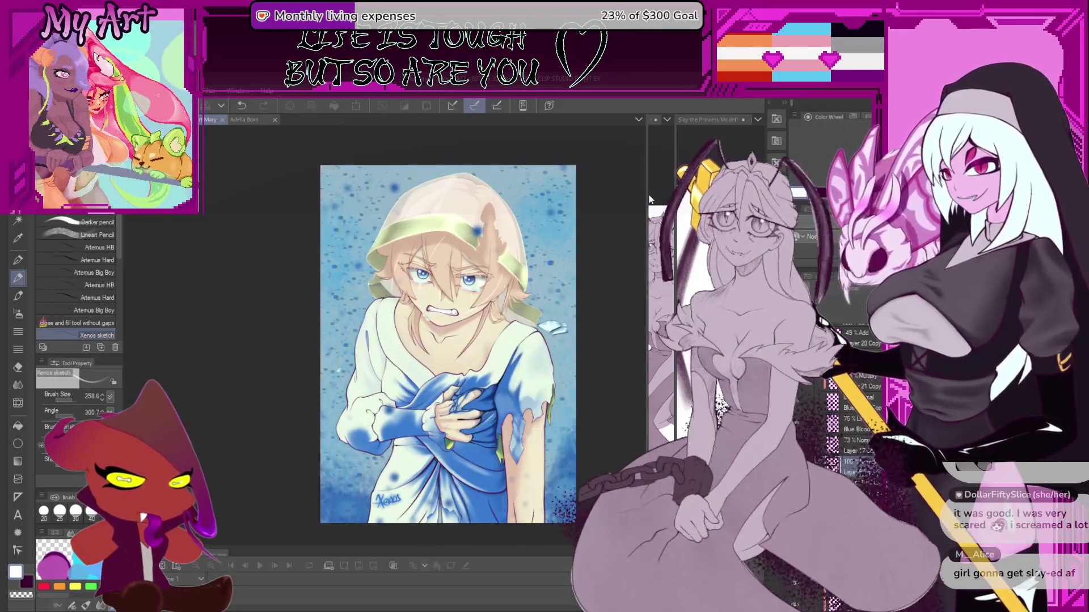
# - Reveal the princess drawing beside the blue artwork and balance the two panes
pyautogui.moveTo(646, 194); pyautogui.dragTo(359, 278)
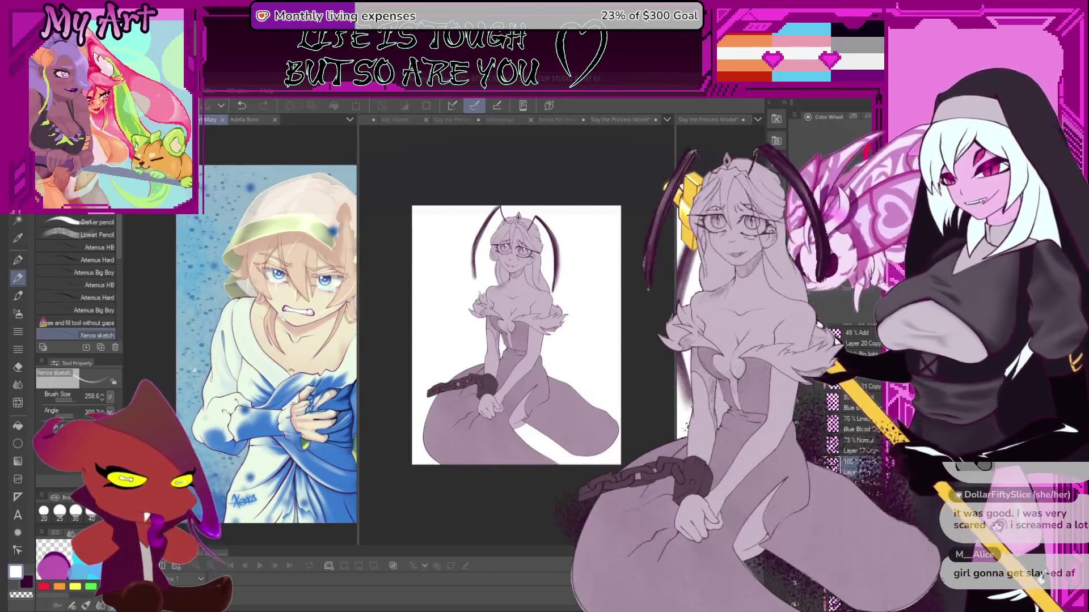
pyautogui.scroll(3, 267, 417)
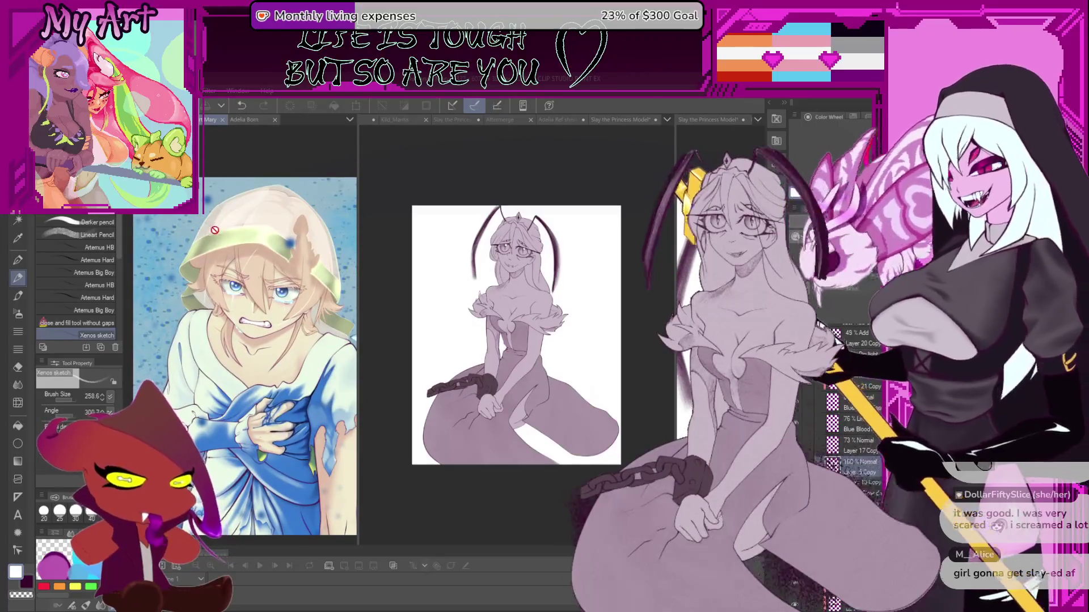
pyautogui.moveTo(358, 179); pyautogui.dragTo(431, 178)
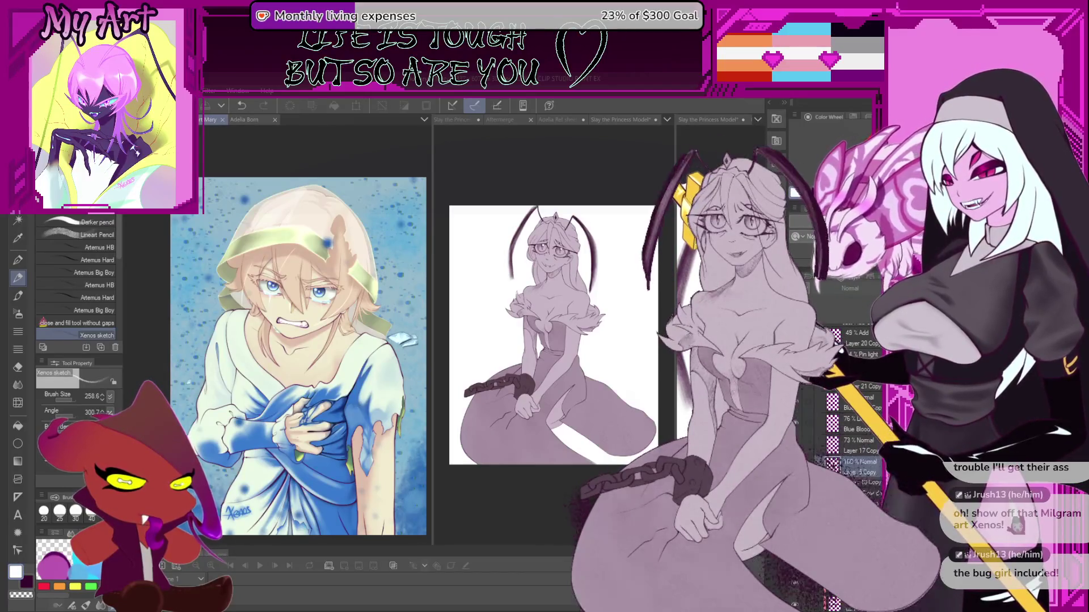
# - Browse the blue artwork and the bug girl artwork, then return to the Mary fanart
pyautogui.moveTo(430, 149); pyautogui.dragTo(709, 150)
pyautogui.scroll(2, 558, 288)
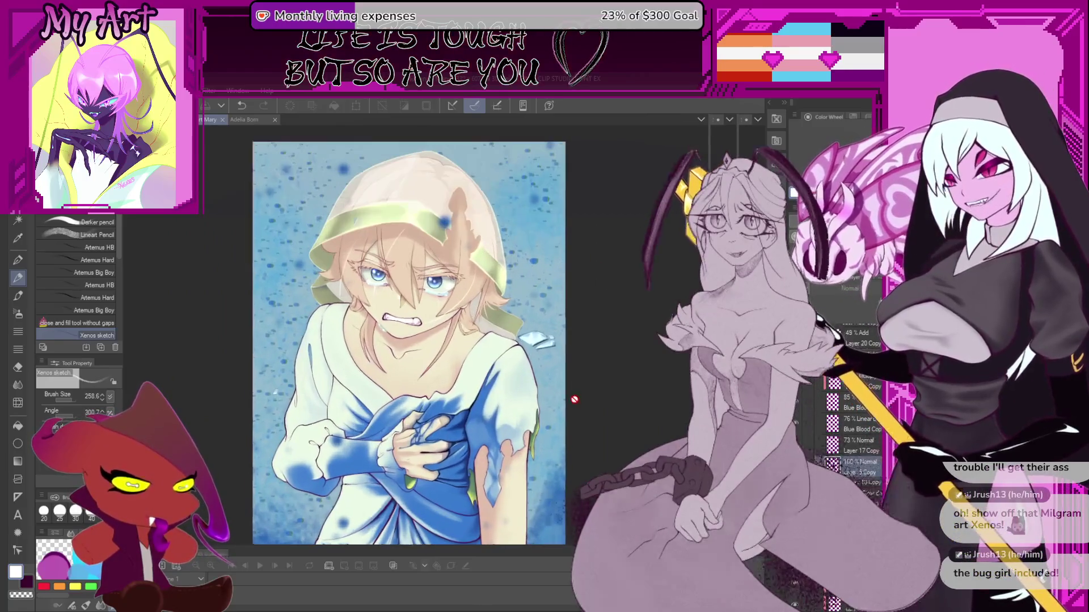
pyautogui.moveTo(598, 306)
pyautogui.mouseDown()
pyautogui.moveTo(601, 372)
pyautogui.moveTo(595, 359)
pyautogui.mouseUp()
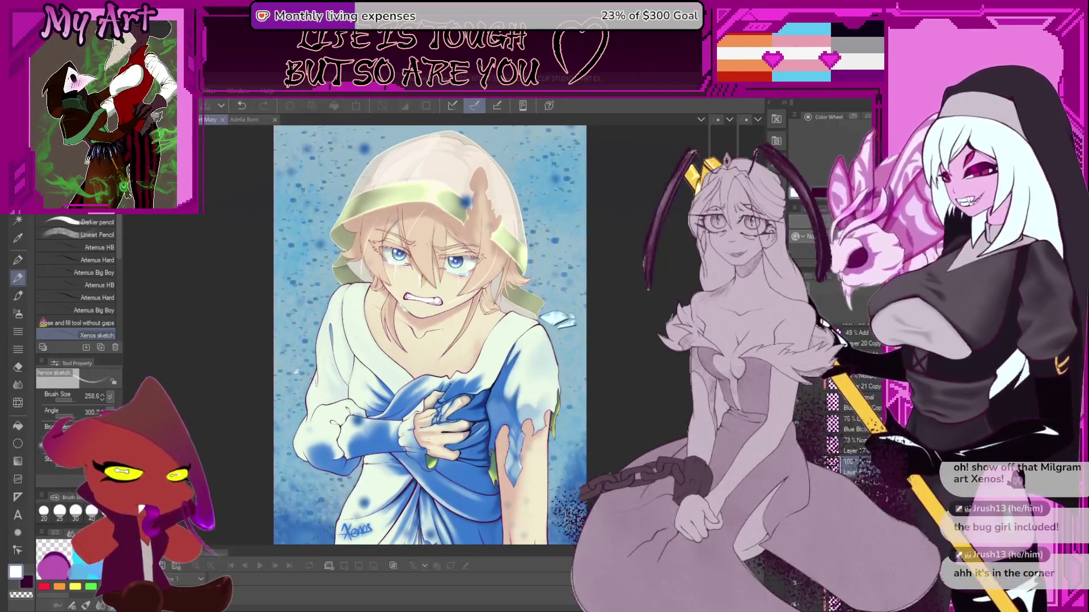
pyautogui.hotkey('ctrl', 'Tab')
pyautogui.moveTo(454, 417); pyautogui.dragTo(384, 432)
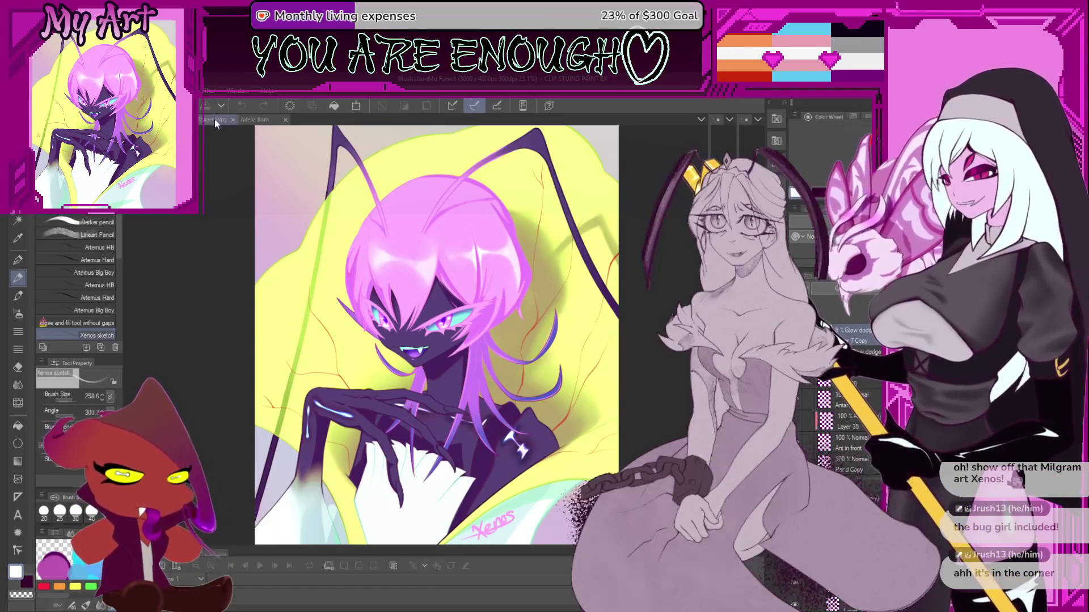
pyautogui.click(214, 119)
pyautogui.moveTo(577, 264)
pyautogui.mouseDown()
pyautogui.moveTo(564, 252)
pyautogui.moveTo(571, 284)
pyautogui.moveTo(526, 335)
pyautogui.moveTo(543, 333)
pyautogui.mouseUp()
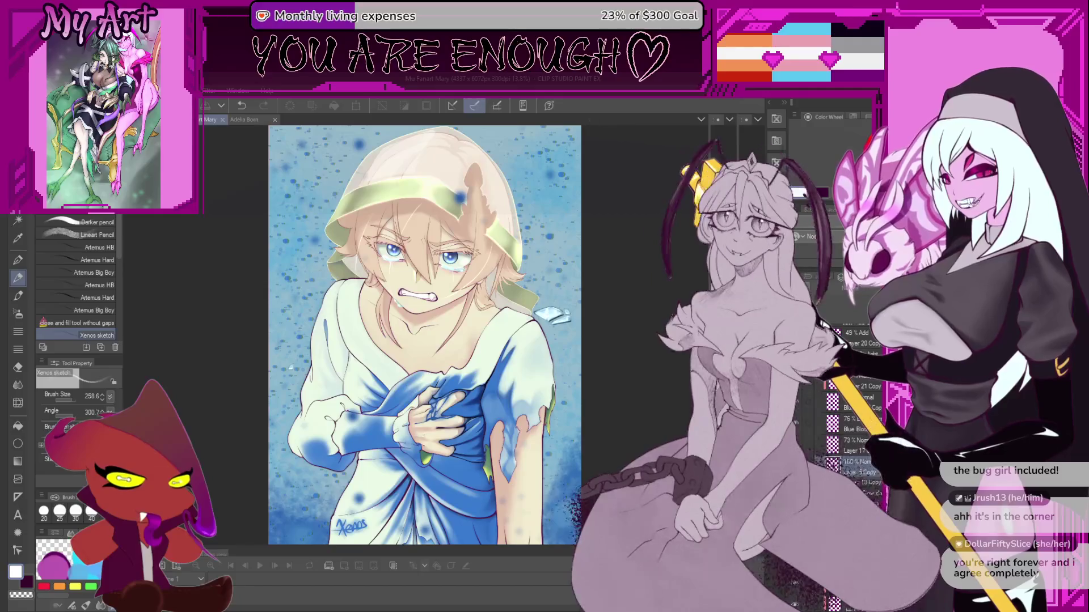
# - Split into three panes with Slay the Princess Model, brush size 389.4, redoing the antenna stroke
pyautogui.moveTo(709, 228); pyautogui.dragTo(430, 228)
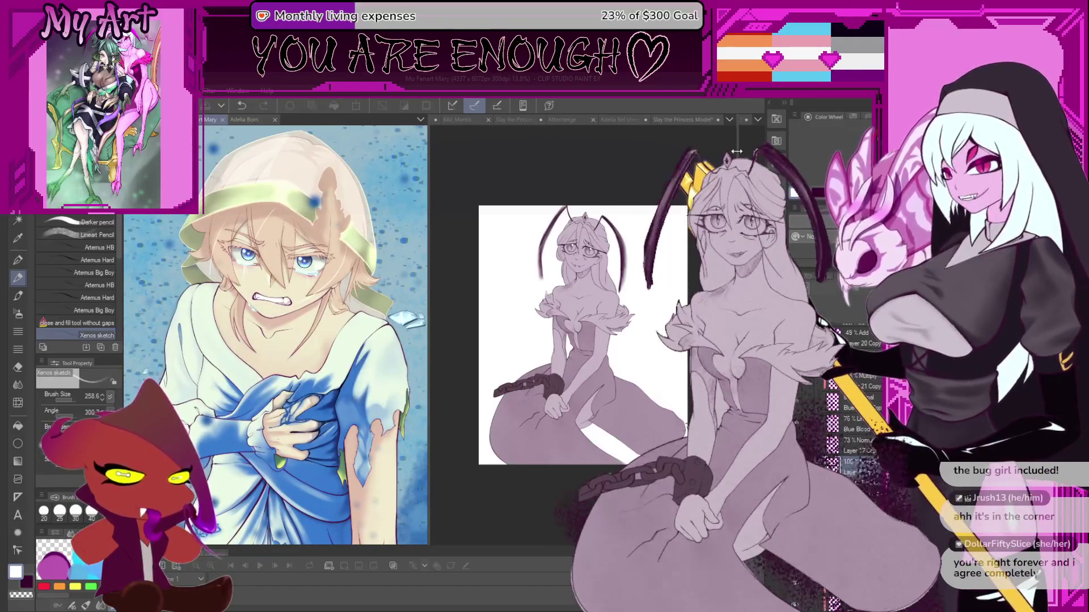
pyautogui.moveTo(736, 152); pyautogui.dragTo(623, 152)
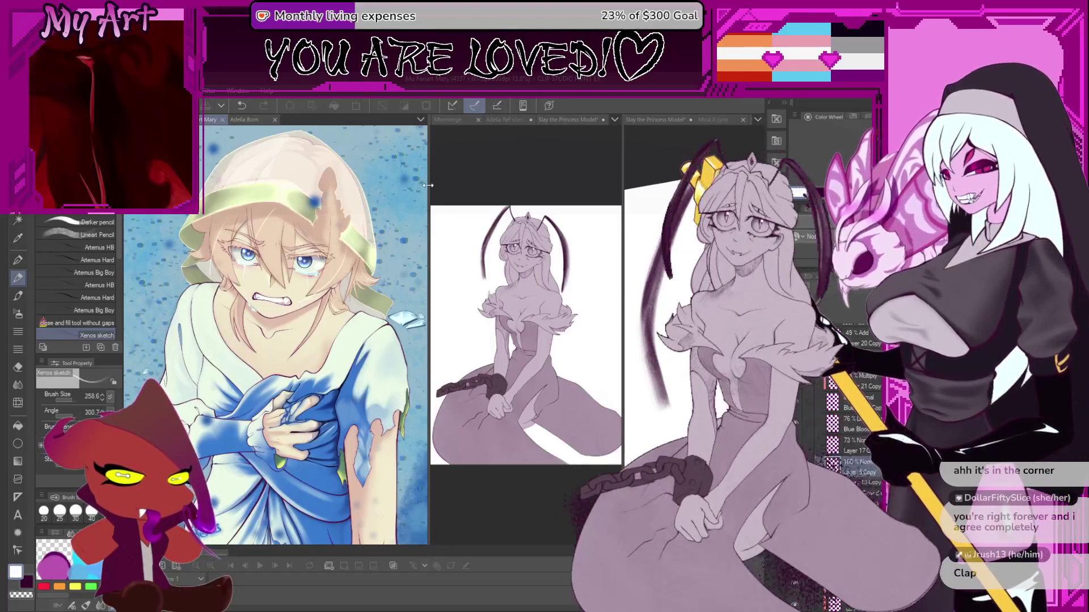
pyautogui.moveTo(428, 186); pyautogui.dragTo(371, 185)
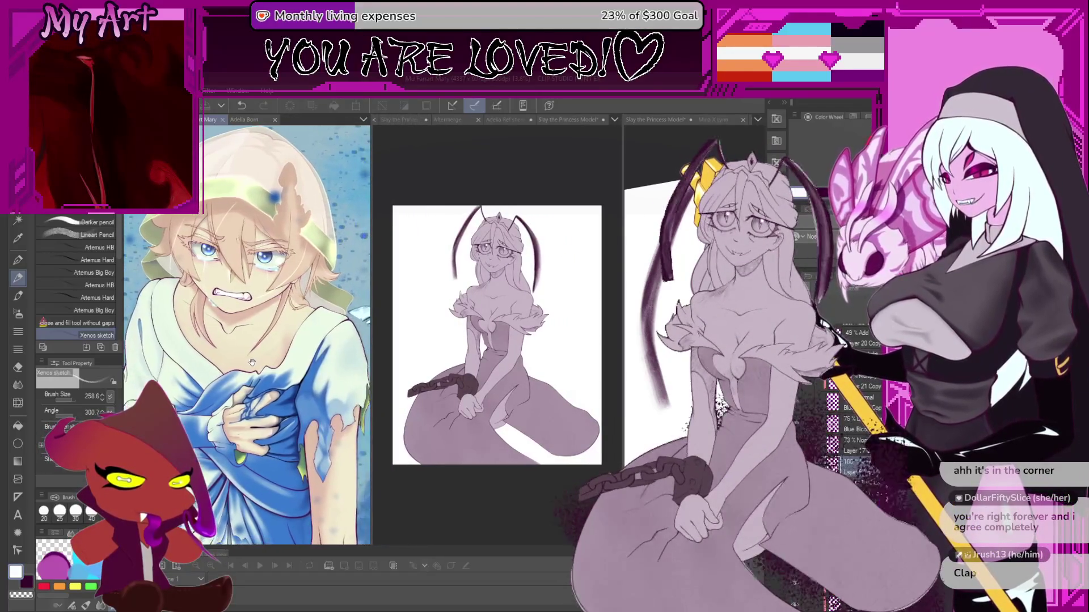
pyautogui.scroll(-3, 252, 362)
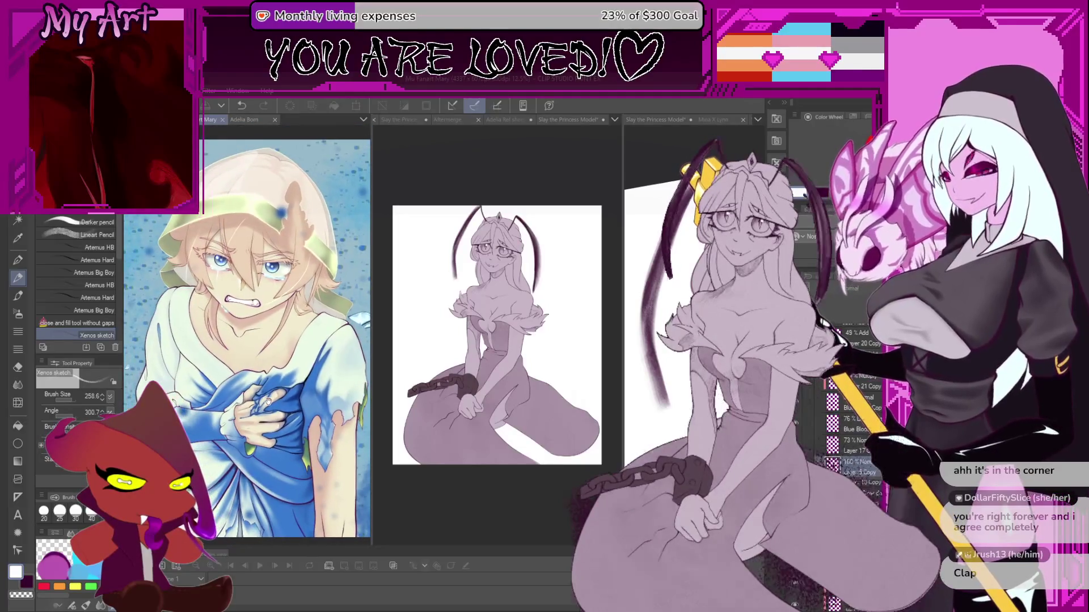
pyautogui.click(629, 369)
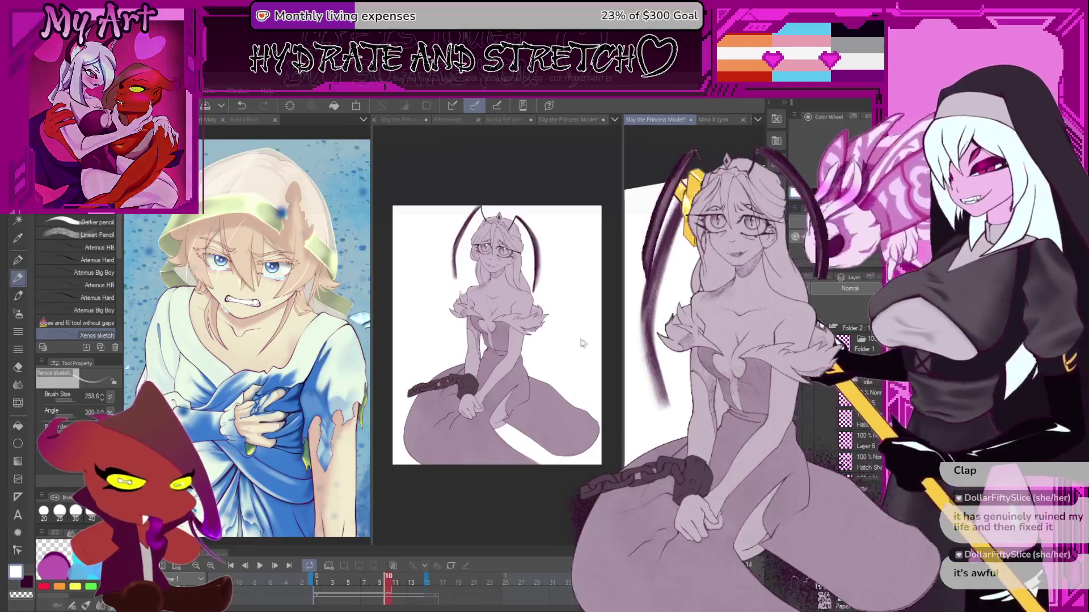
pyautogui.moveTo(794, 238); pyautogui.dragTo(817, 238)
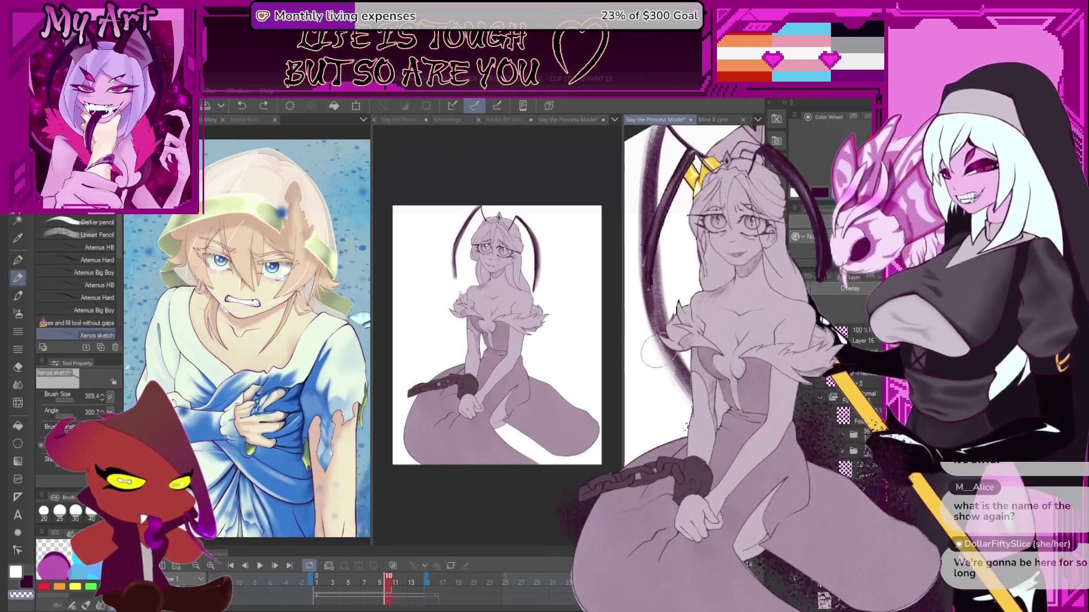
pyautogui.hotkey('ctrl', 'y')
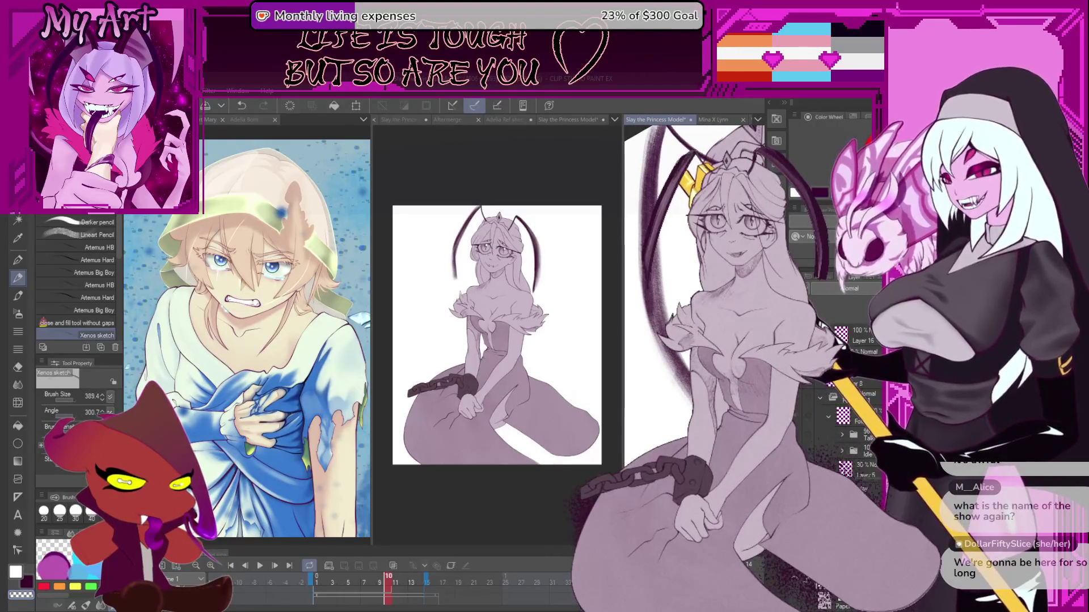
# - Undo the last change and lighten the lower part of the princess's left antenna
pyautogui.click(808, 601)
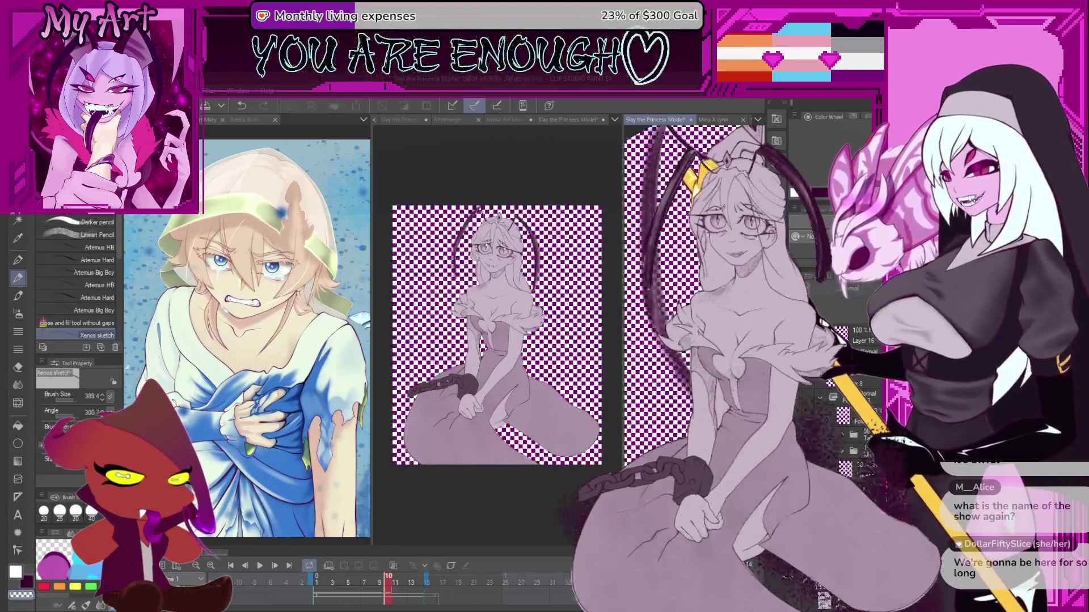
pyautogui.click(795, 584)
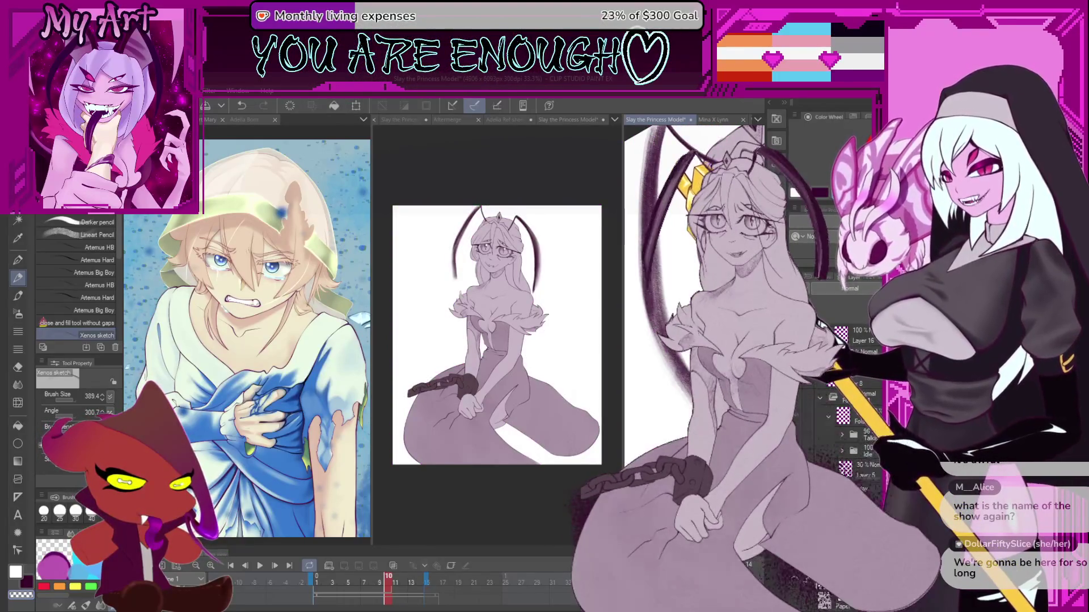
pyautogui.hotkey('ctrl', 'z')
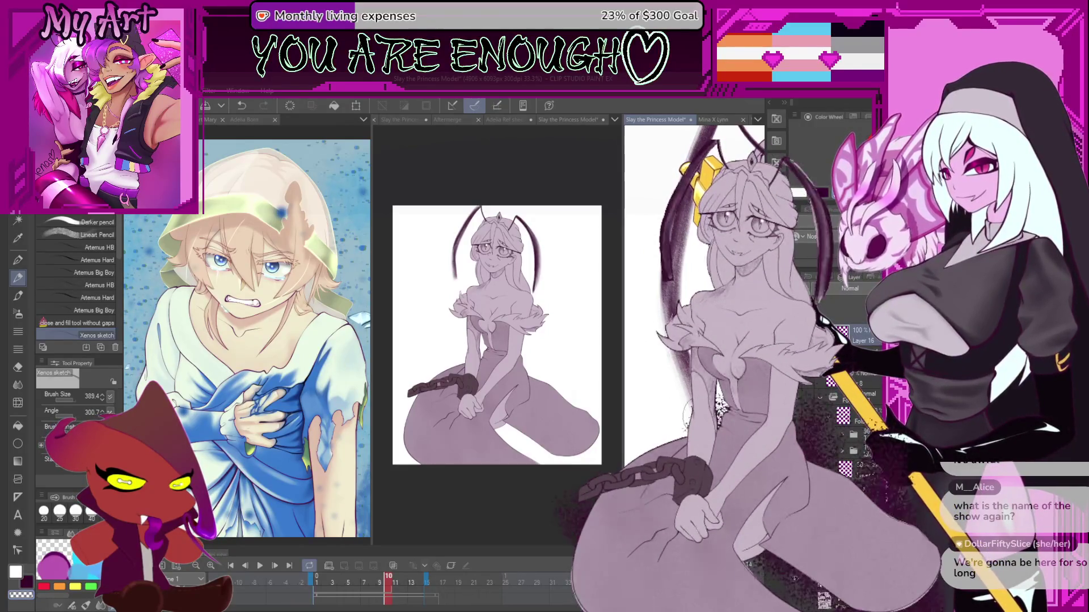
pyautogui.moveTo(658, 354); pyautogui.dragTo(663, 295)
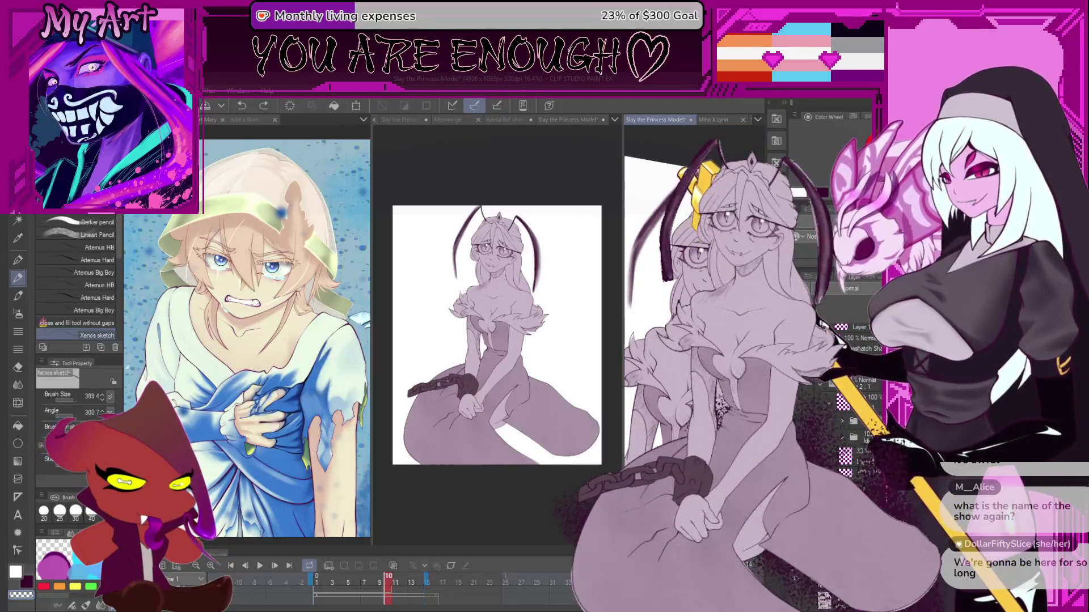
# - Zoom out and save the princess model file from the middle pane
pyautogui.hotkey('ctrl', '-')
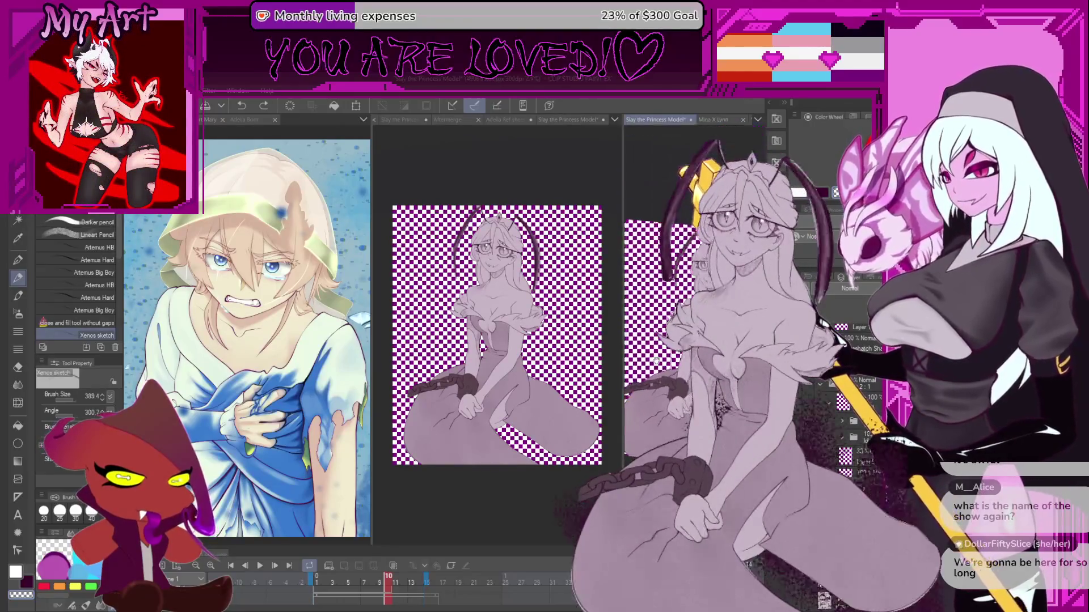
pyautogui.click(569, 120)
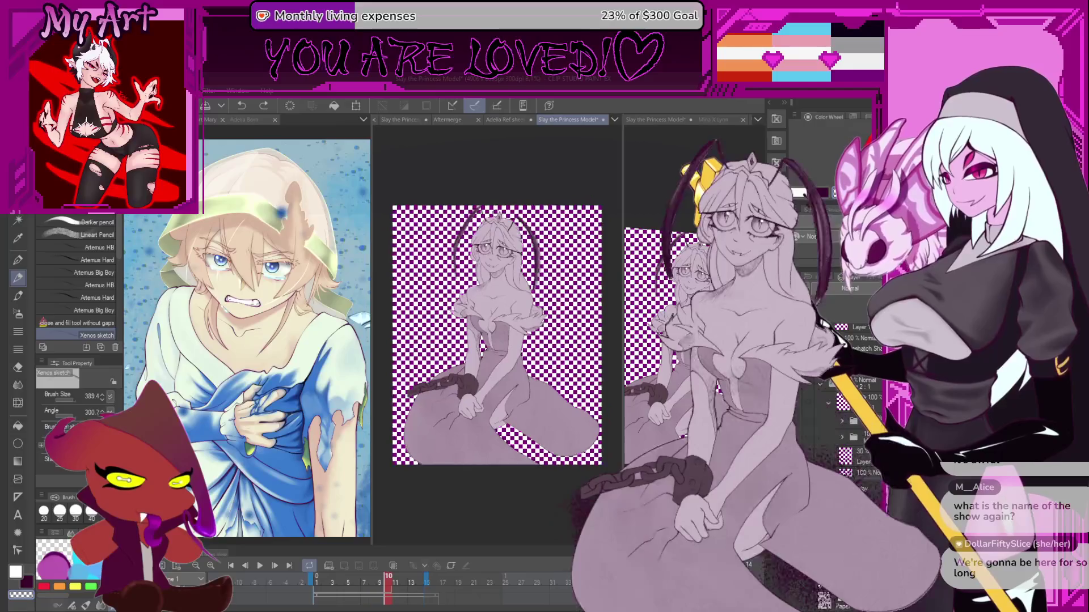
pyautogui.hotkey('ctrl', 's')
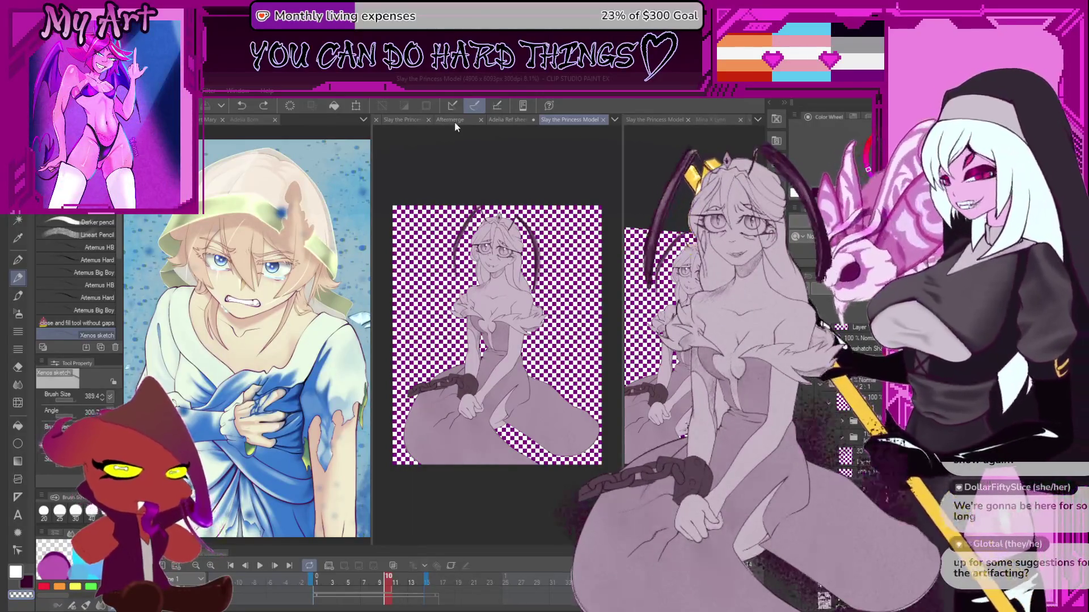
pyautogui.click(455, 121)
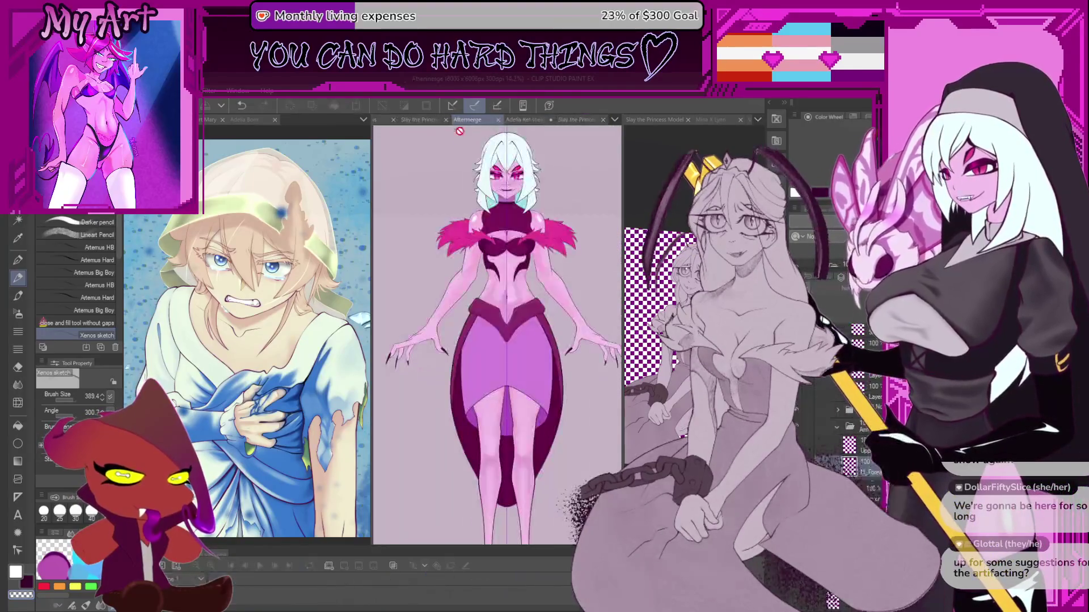
pyautogui.moveTo(508, 337); pyautogui.dragTo(500, 182)
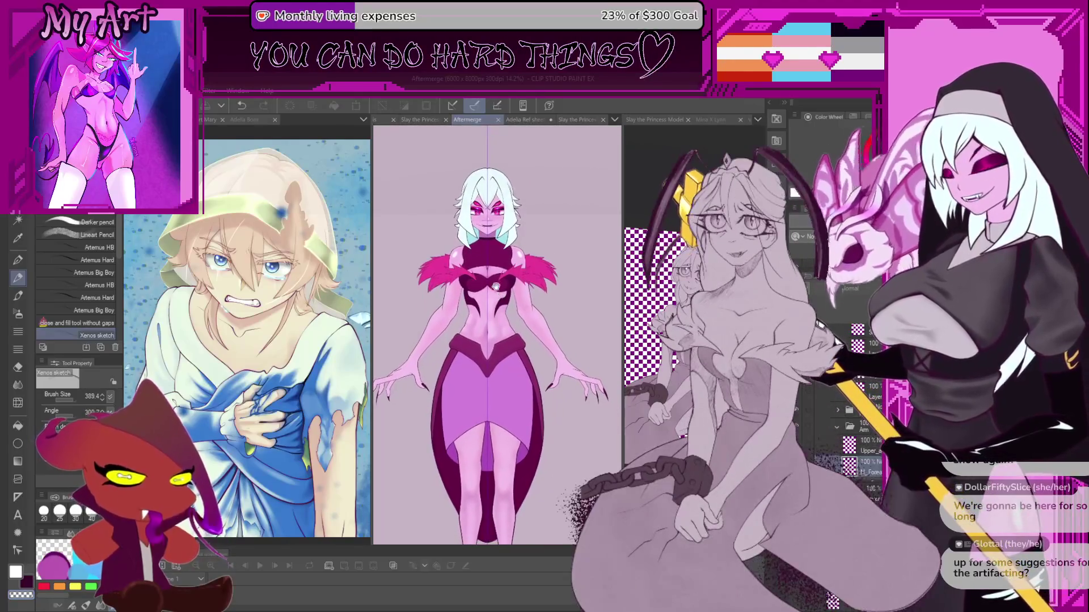
pyautogui.click(573, 120)
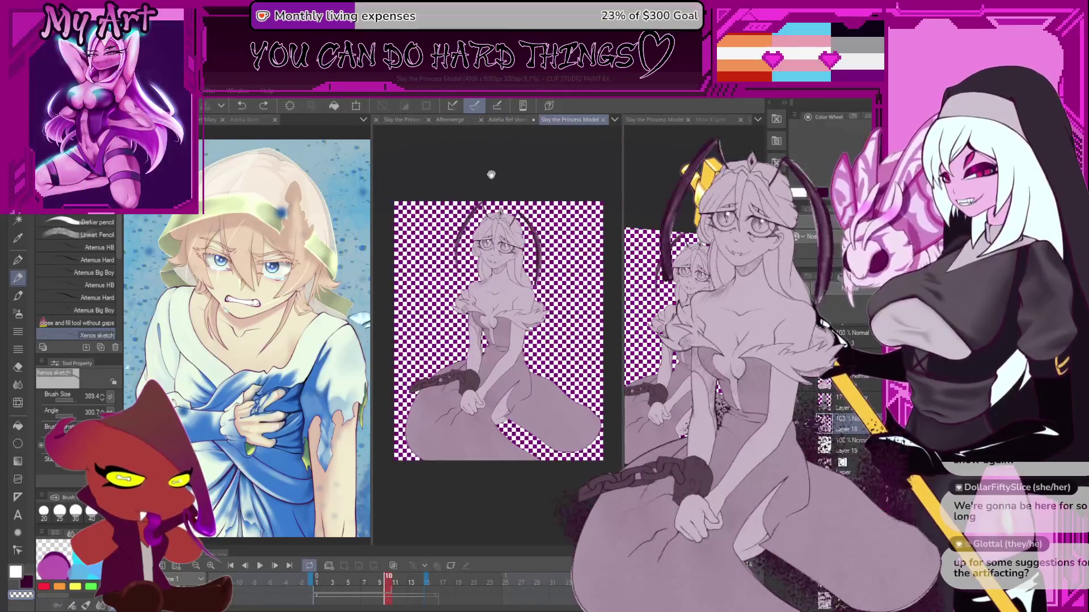
pyautogui.scroll(2, 482, 283)
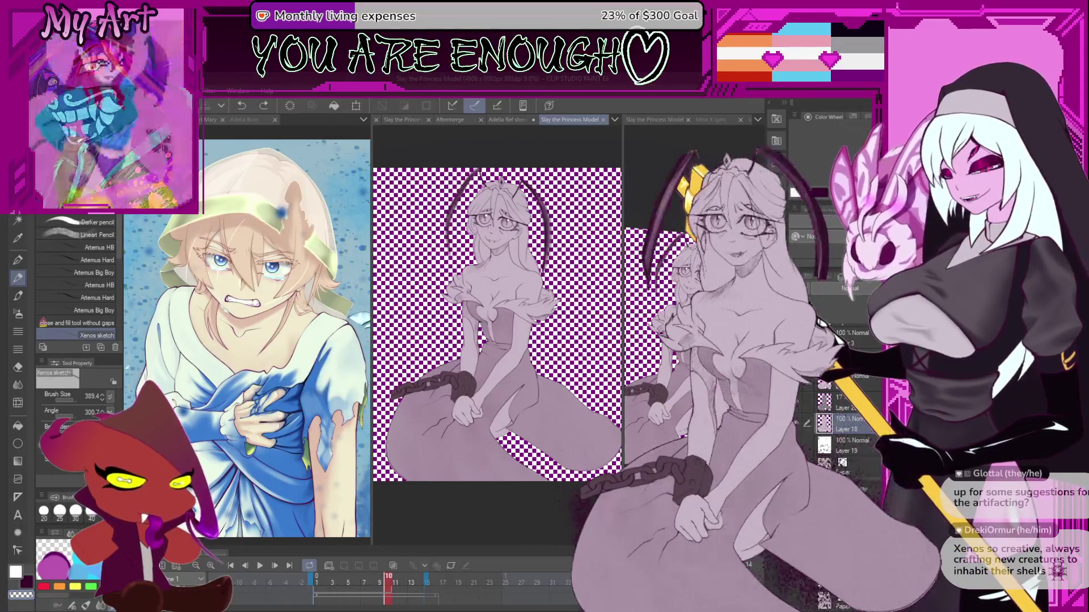
pyautogui.click(820, 328)
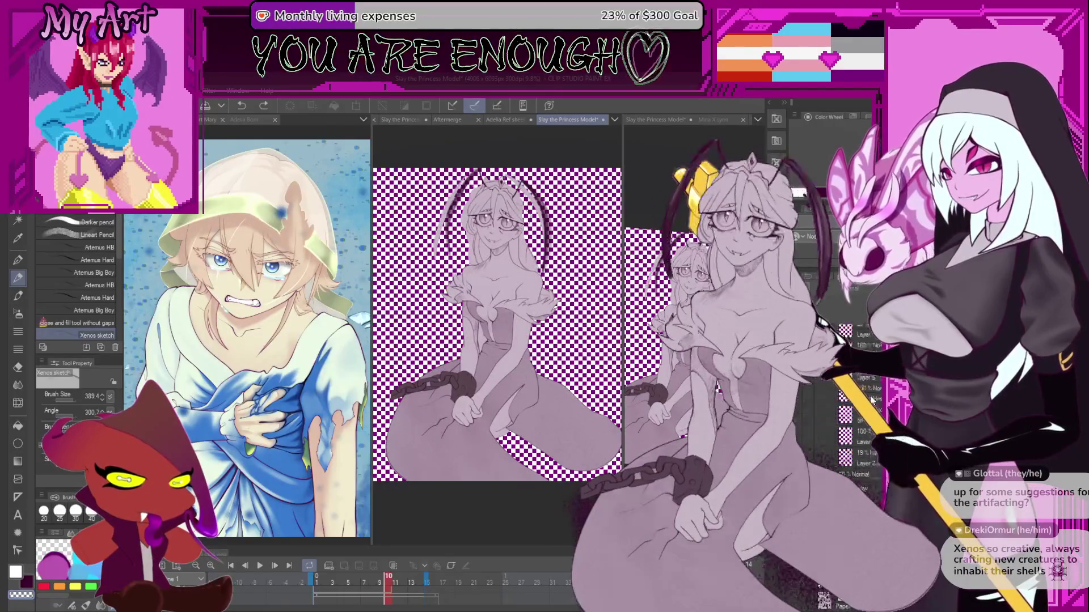
pyautogui.scroll(3, 871, 400)
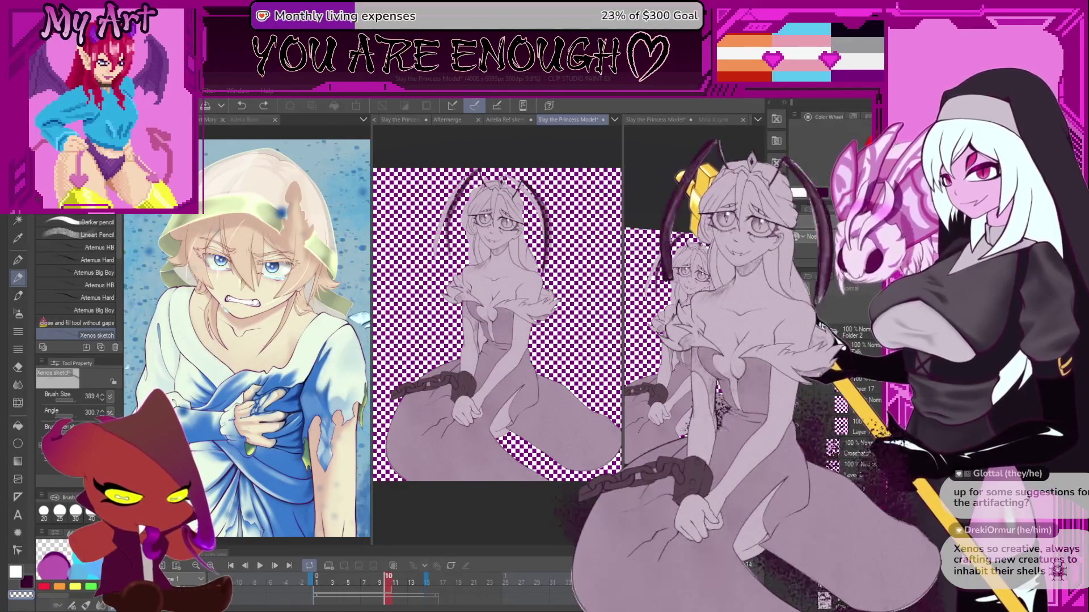
pyautogui.scroll(2, 820, 326)
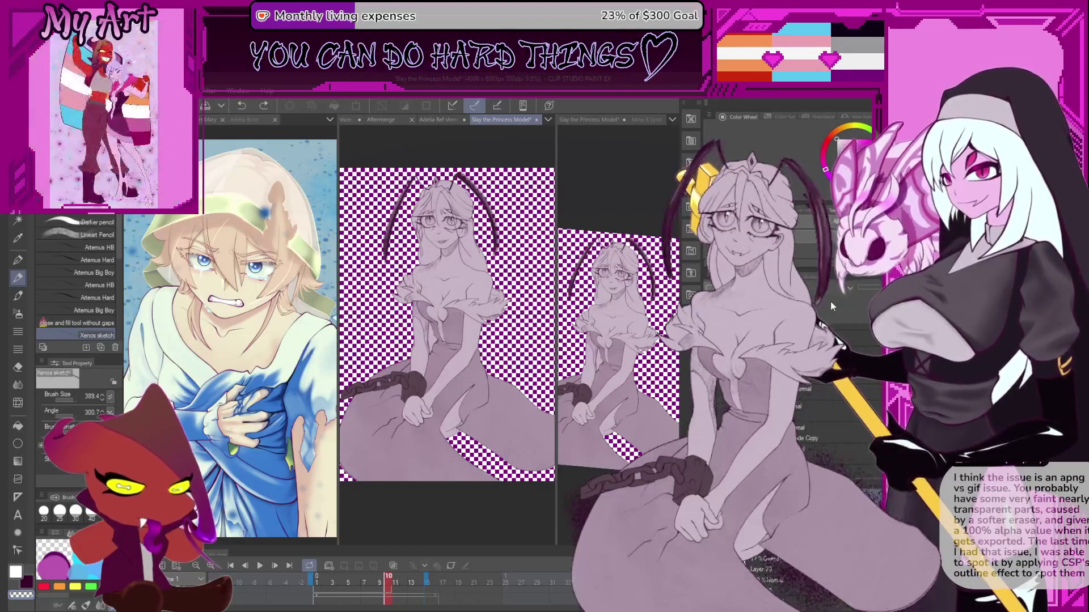
pyautogui.click(834, 431)
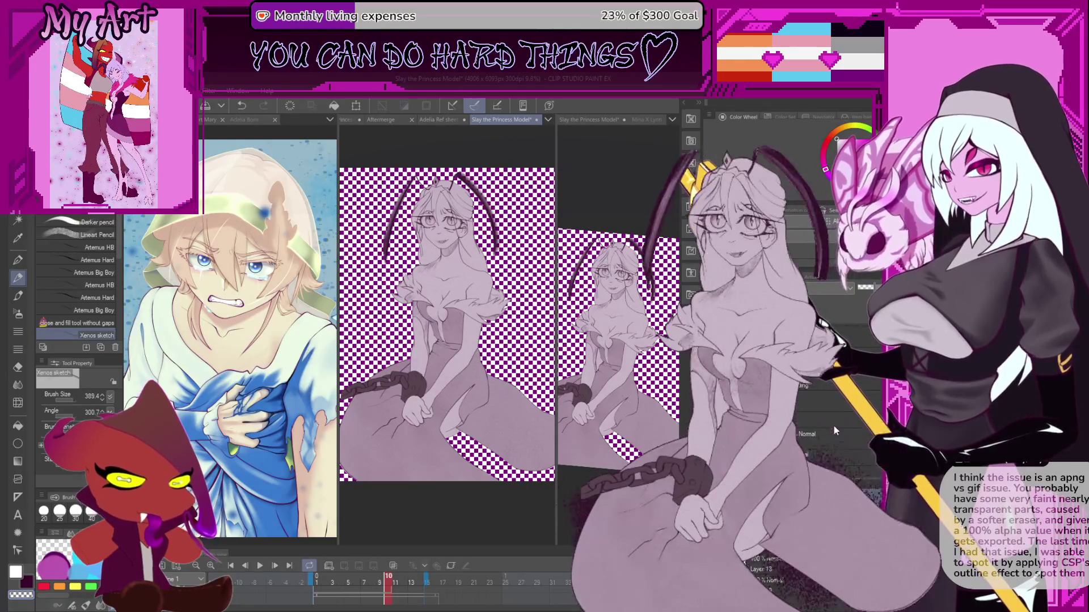
pyautogui.scroll(-2, 834, 431)
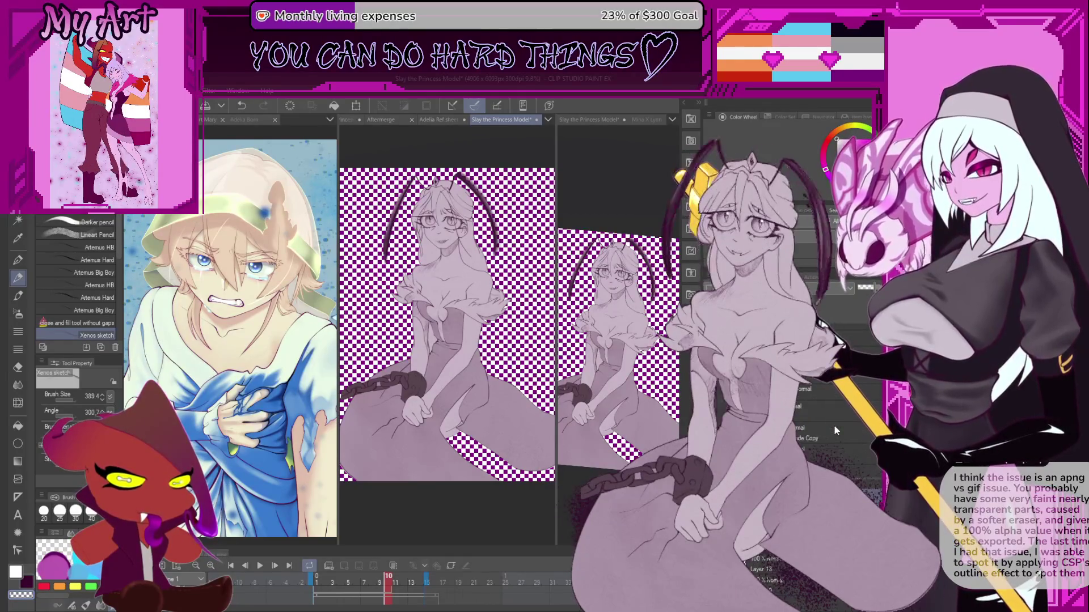
pyautogui.click(853, 423)
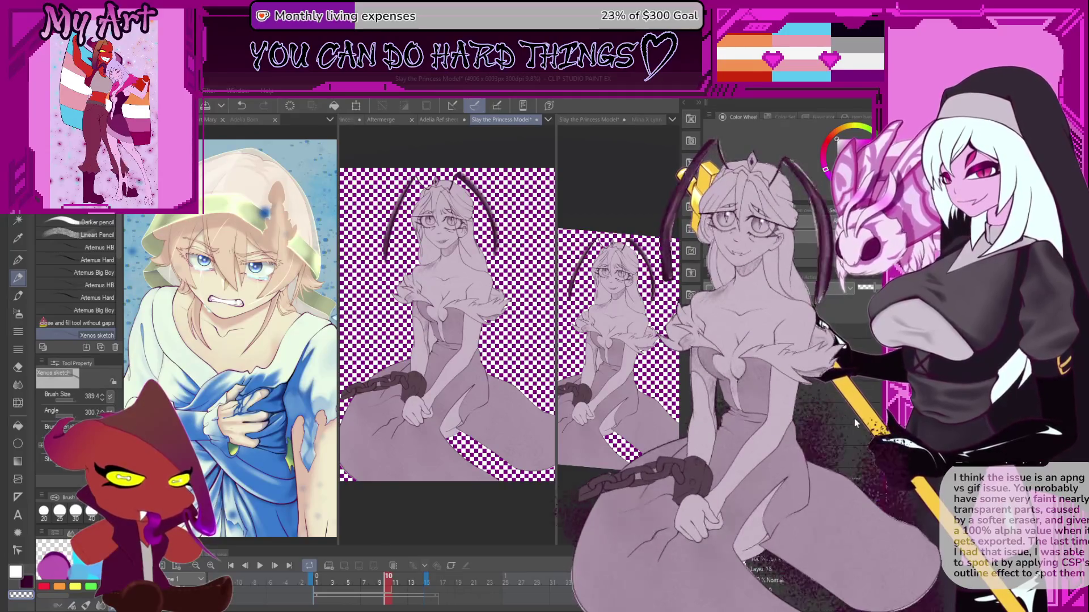
pyautogui.click(842, 420)
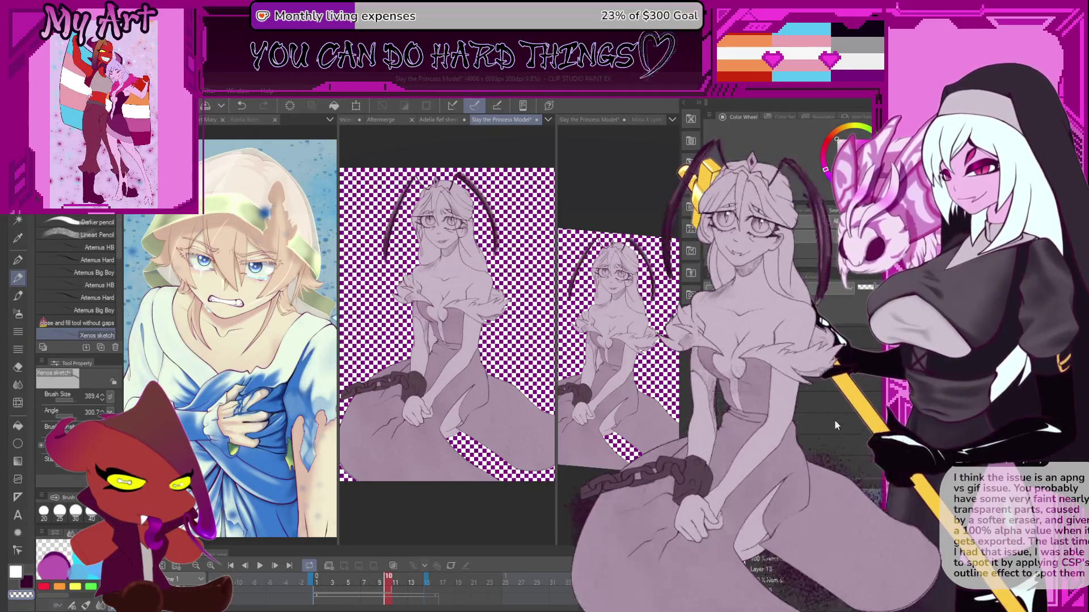
pyautogui.click(834, 422)
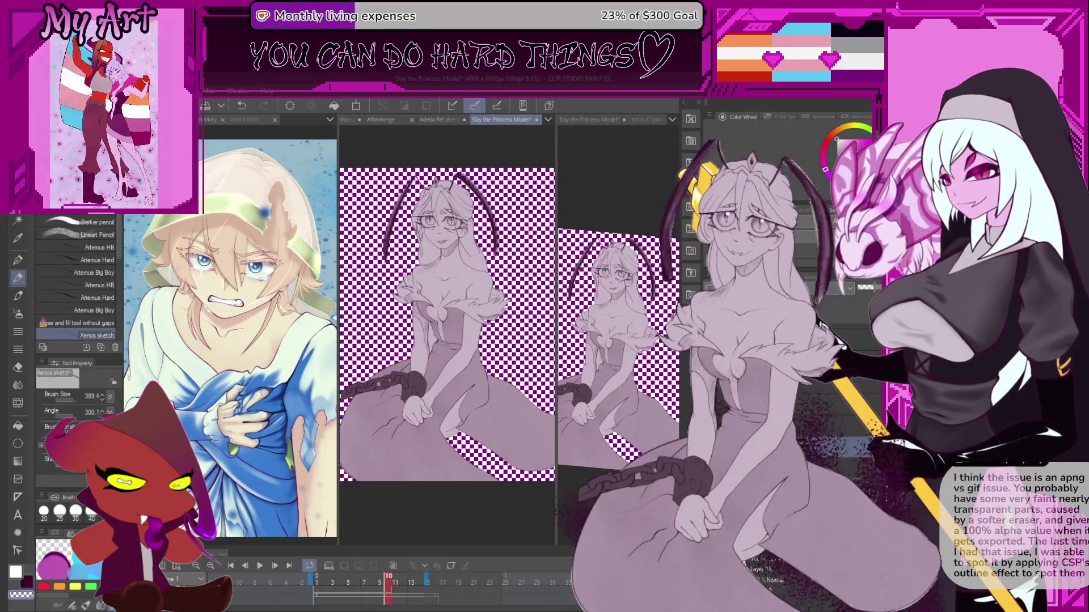
pyautogui.click(834, 423)
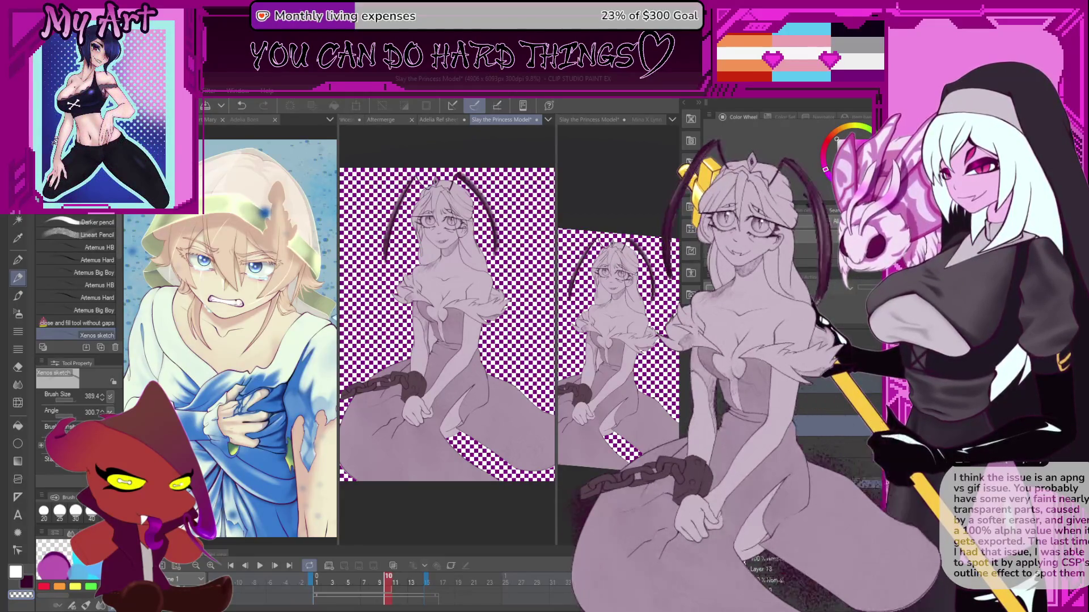
pyautogui.click(834, 422)
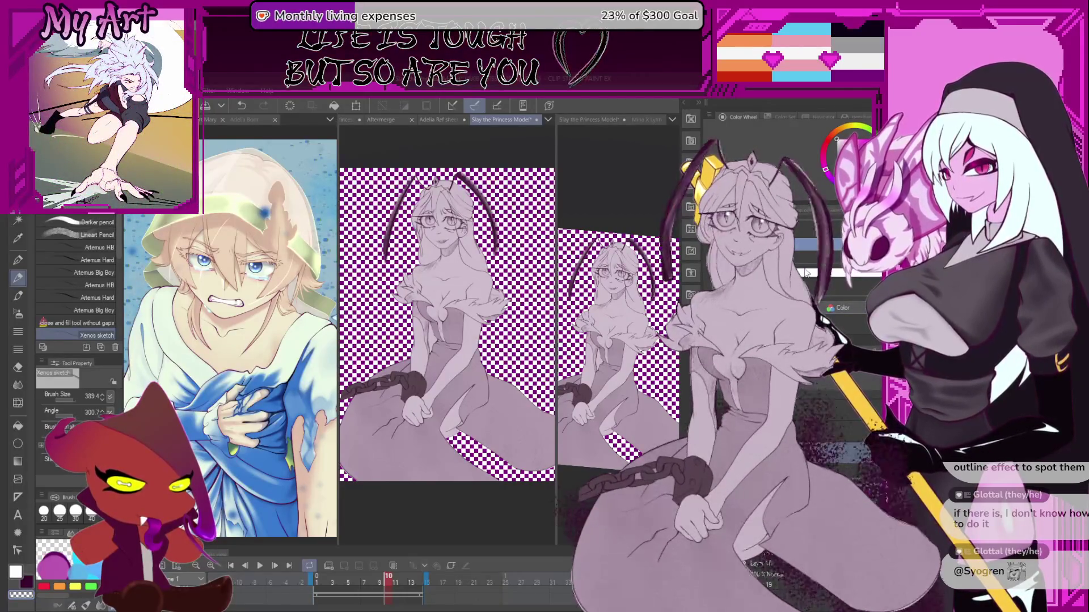
# - Activate the model's second view, set brush size to 781.5, and zoom toward its left side
pyautogui.click(631, 306)
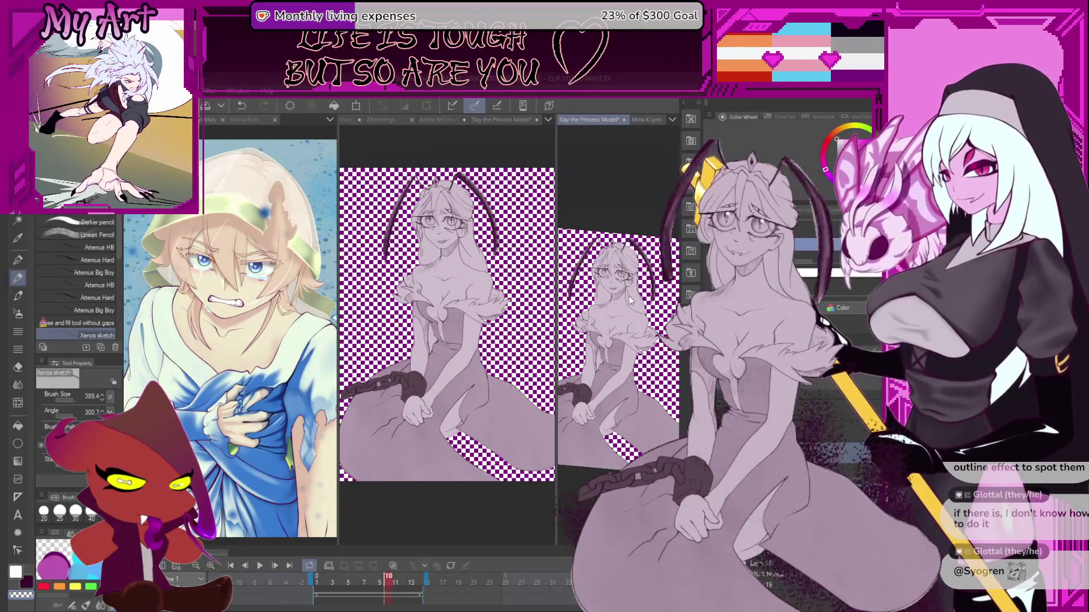
pyautogui.moveTo(600, 182); pyautogui.dragTo(608, 183)
pyautogui.scroll(5, 606, 164)
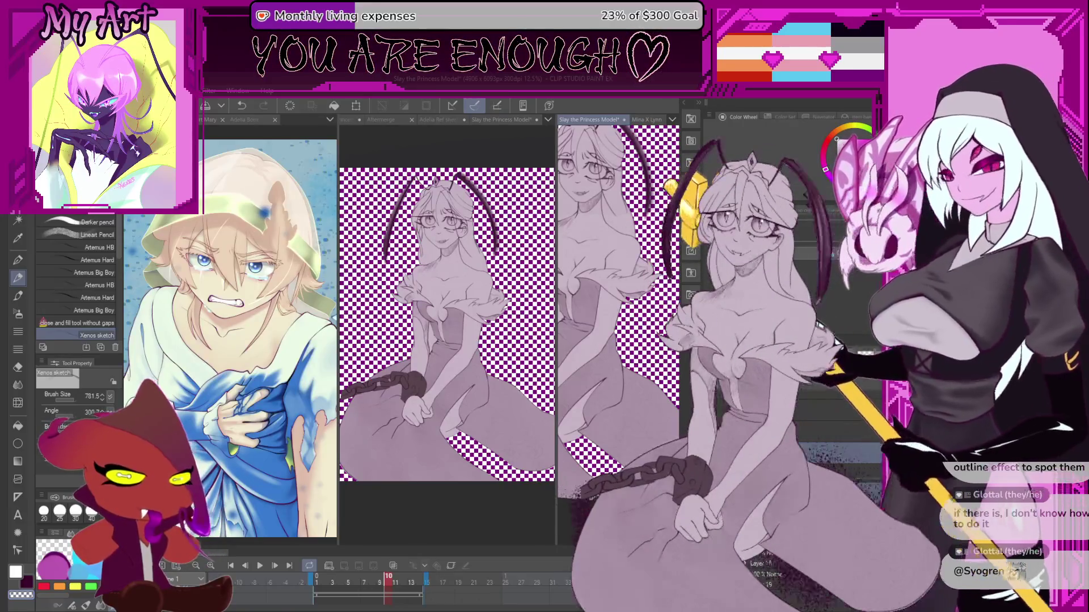
pyautogui.scroll(-2, 668, 403)
pyautogui.scroll(4, 668, 404)
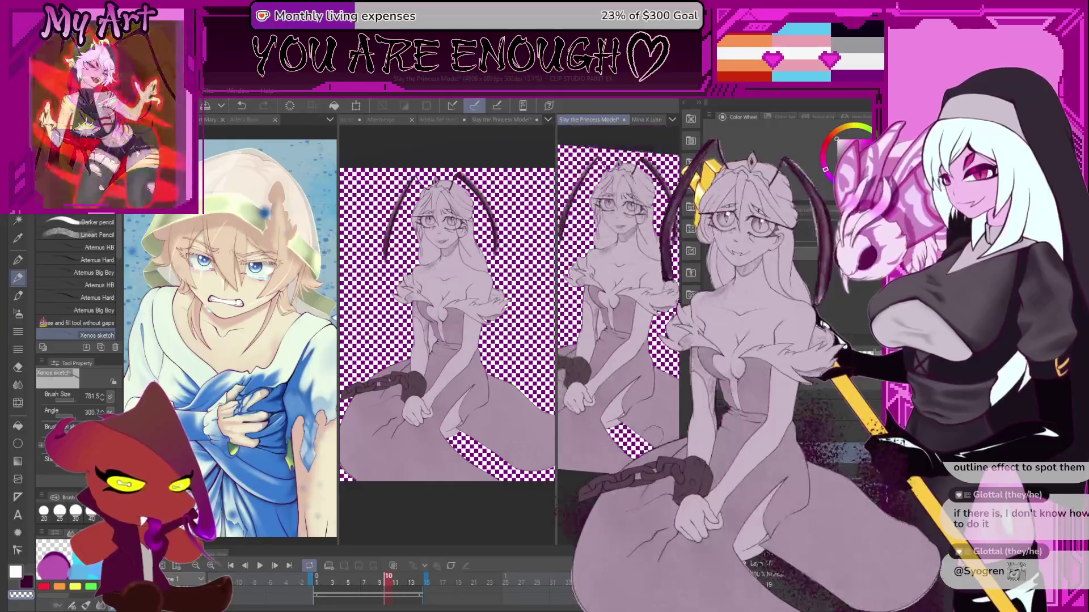
pyautogui.moveTo(612, 374); pyautogui.dragTo(629, 397)
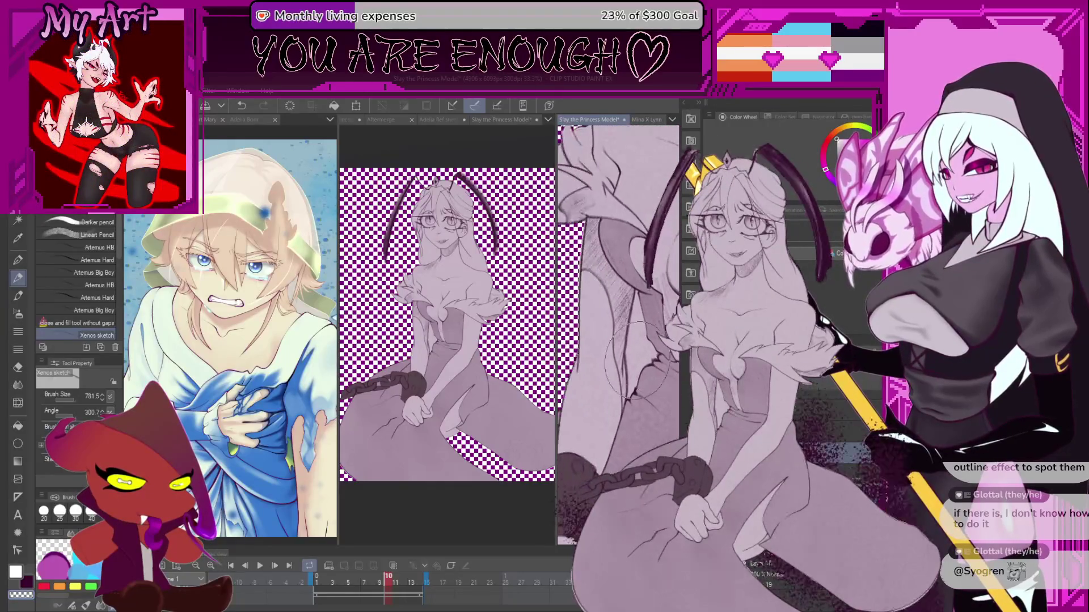
# - Select the stray area on the current layer with auto-select and delete it
pyautogui.press('w')
pyautogui.click(639, 353)
pyautogui.scroll(1, 641, 354)
pyautogui.hotkey('ctrl', 'z')
pyautogui.press('w')
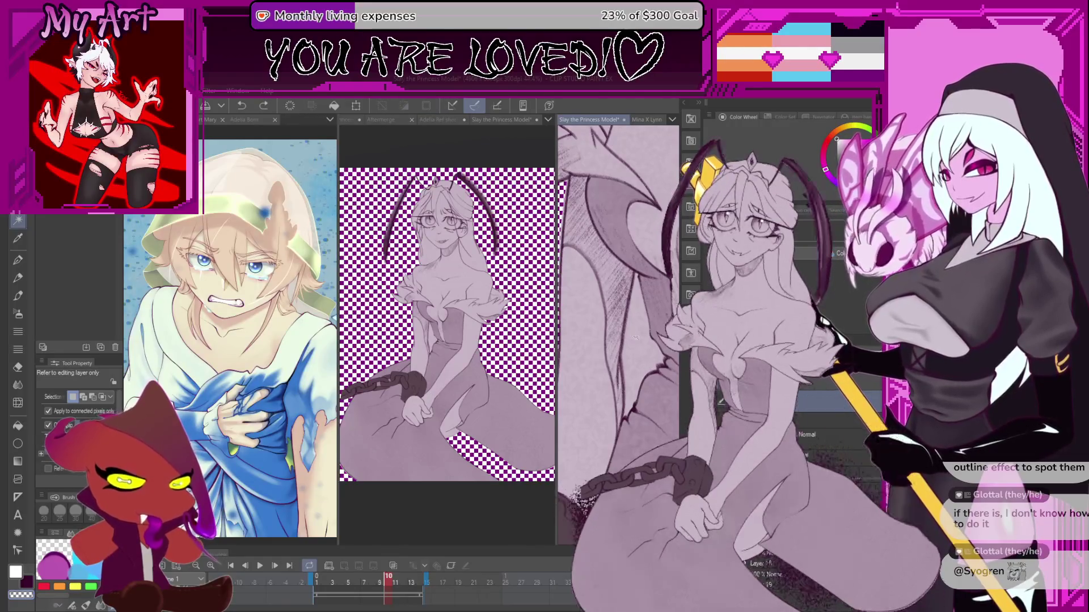
pyautogui.click(634, 390)
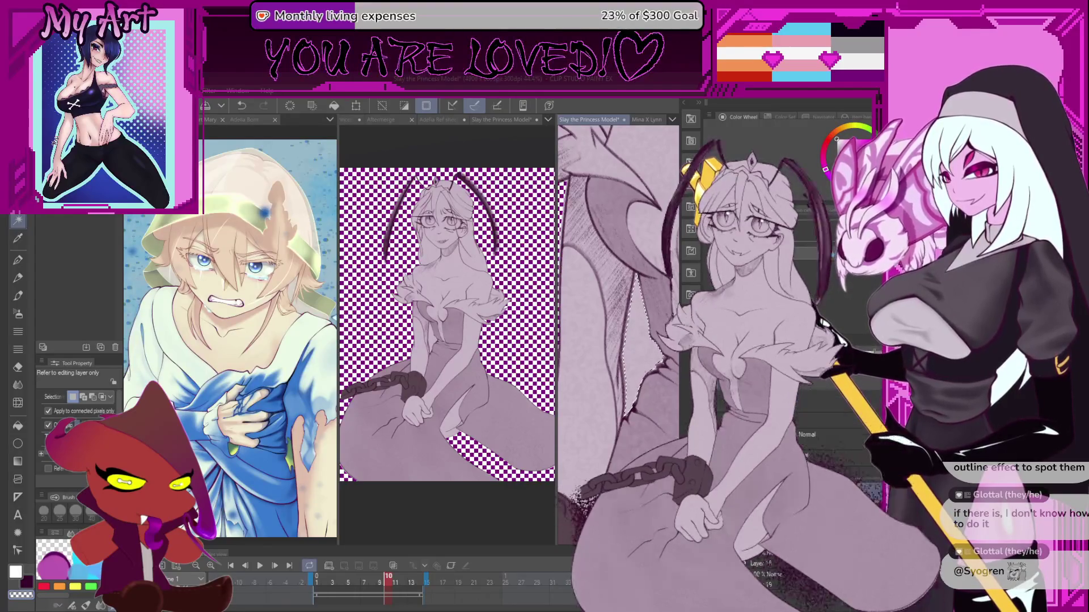
pyautogui.press('Delete')
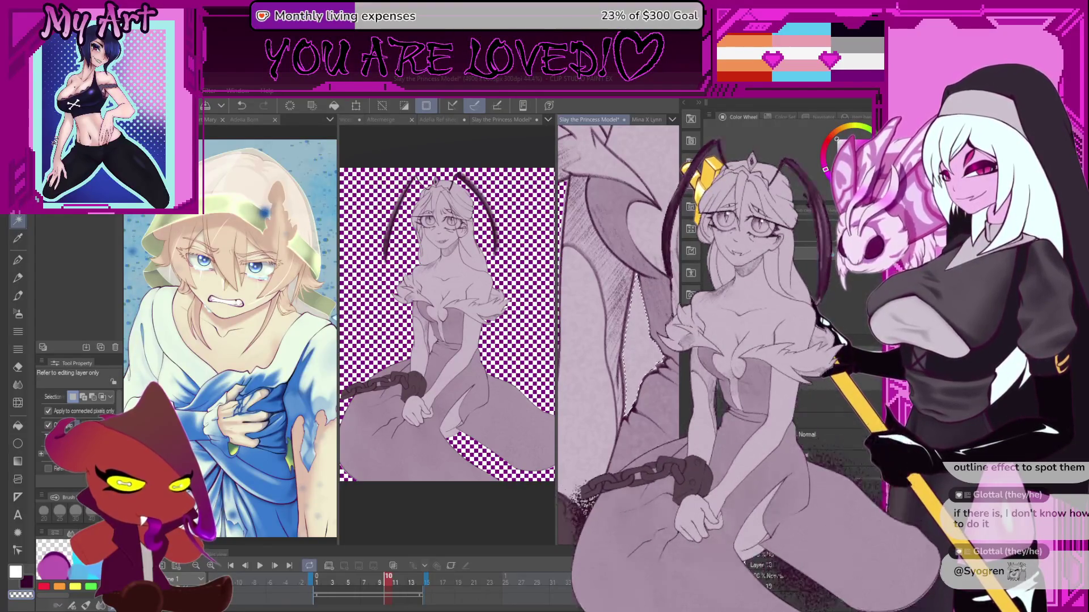
pyautogui.hotkey('ctrl', 'd')
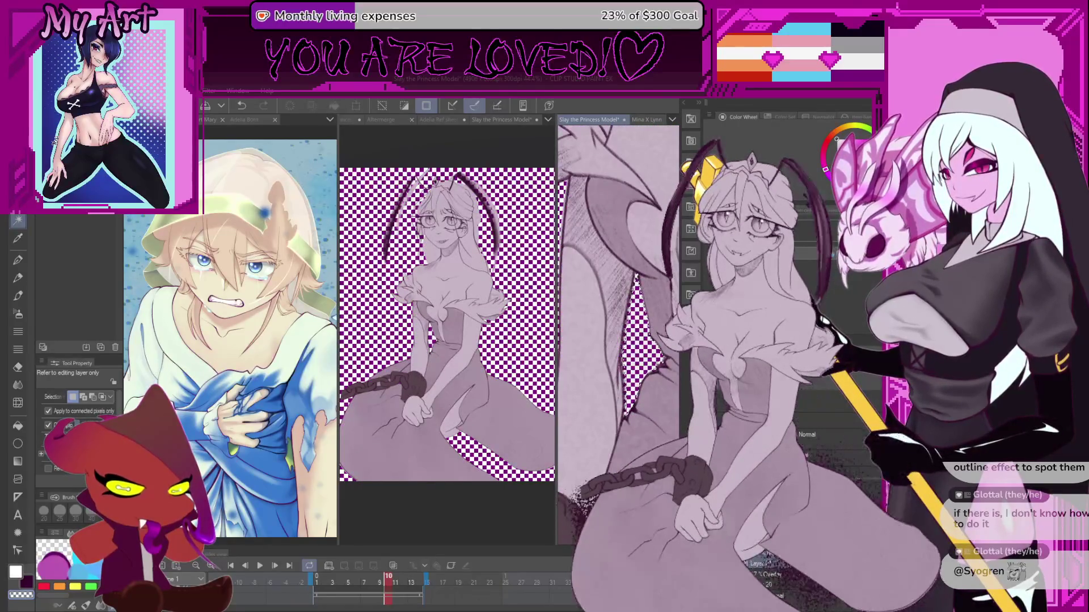
# - Return to the pen with the darker colour and frame the antenna and lower dress
pyautogui.scroll(2, 618, 334)
pyautogui.press('p')
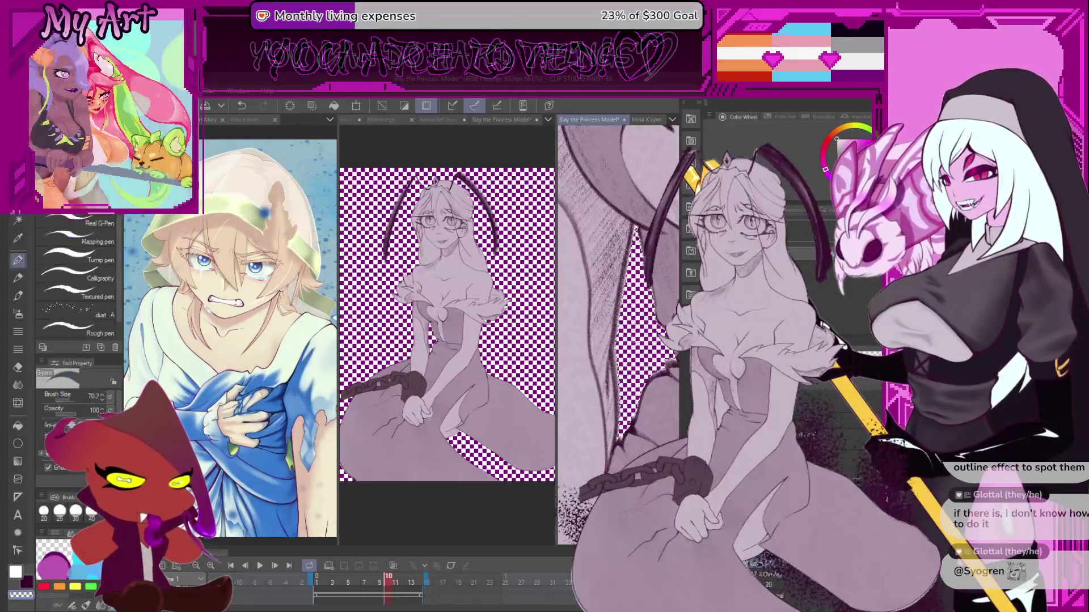
pyautogui.scroll(1, 627, 367)
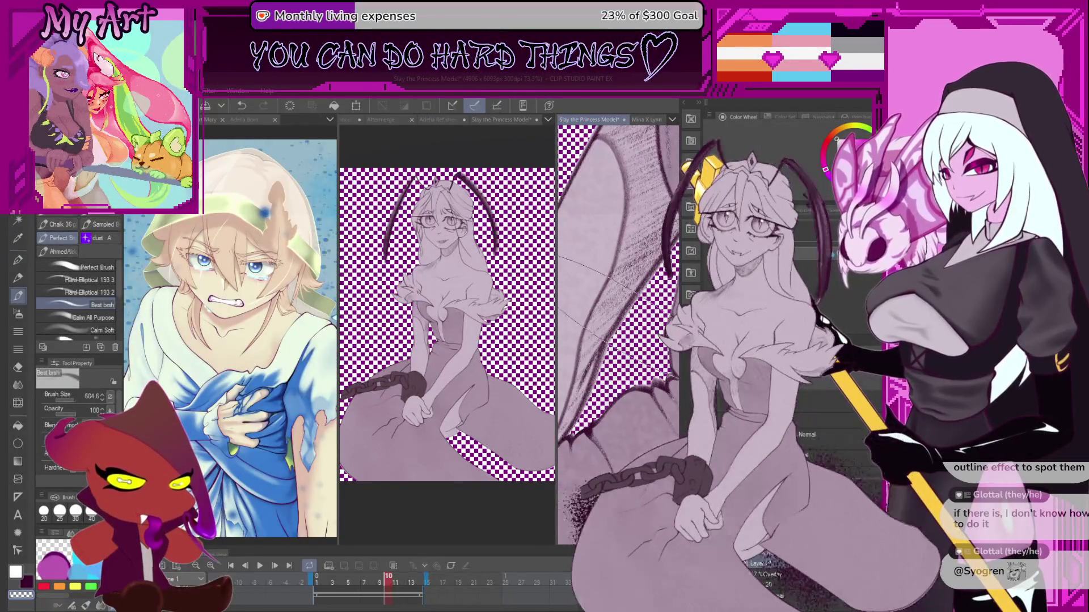
pyautogui.press('c')
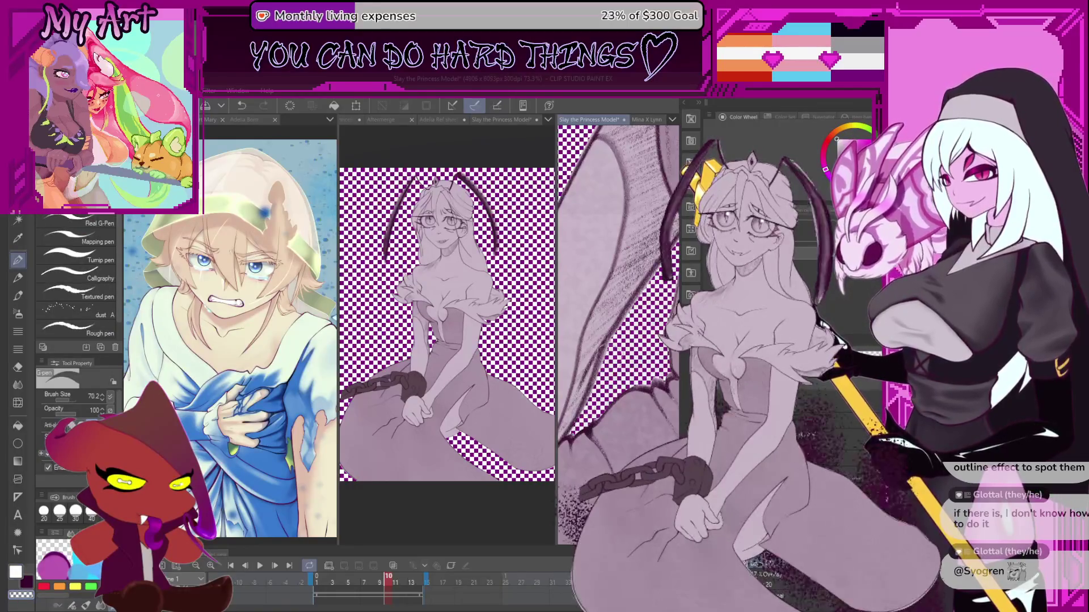
pyautogui.scroll(1, 604, 279)
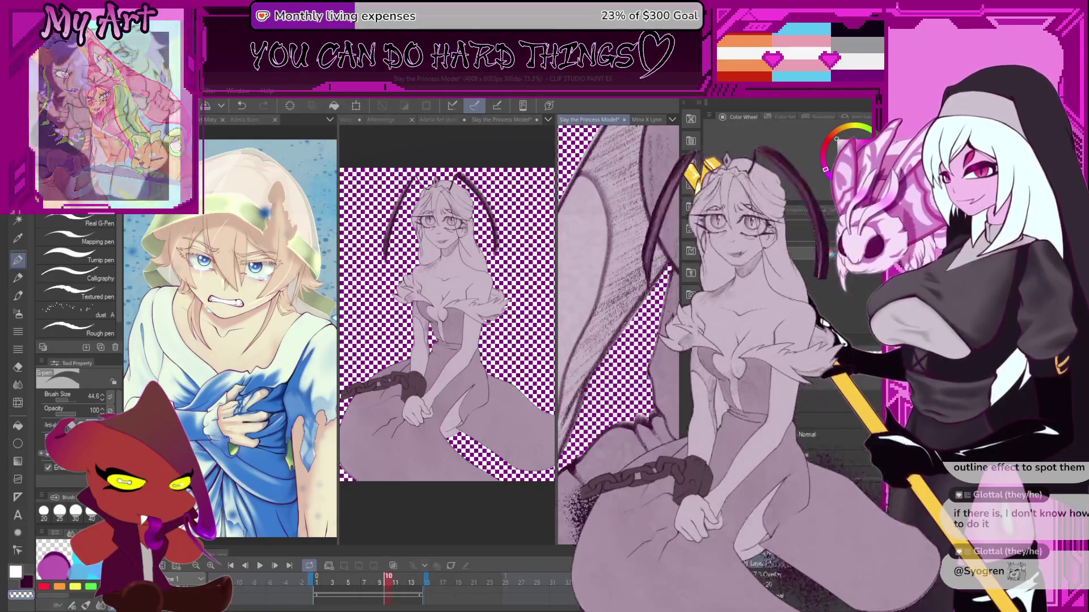
pyautogui.scroll(-1, 652, 272)
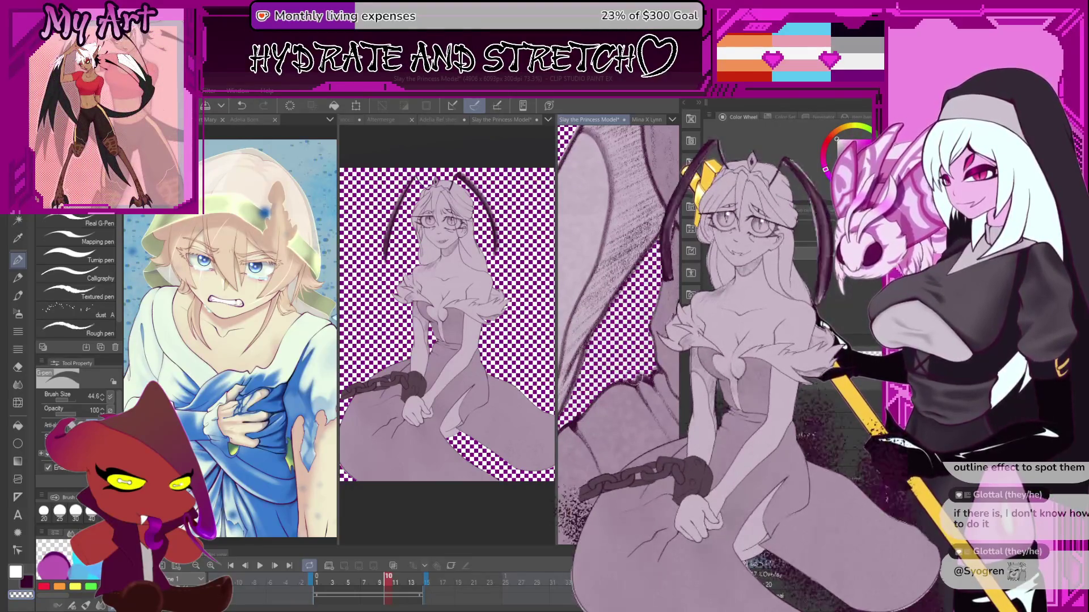
pyautogui.scroll(-5, 618, 335)
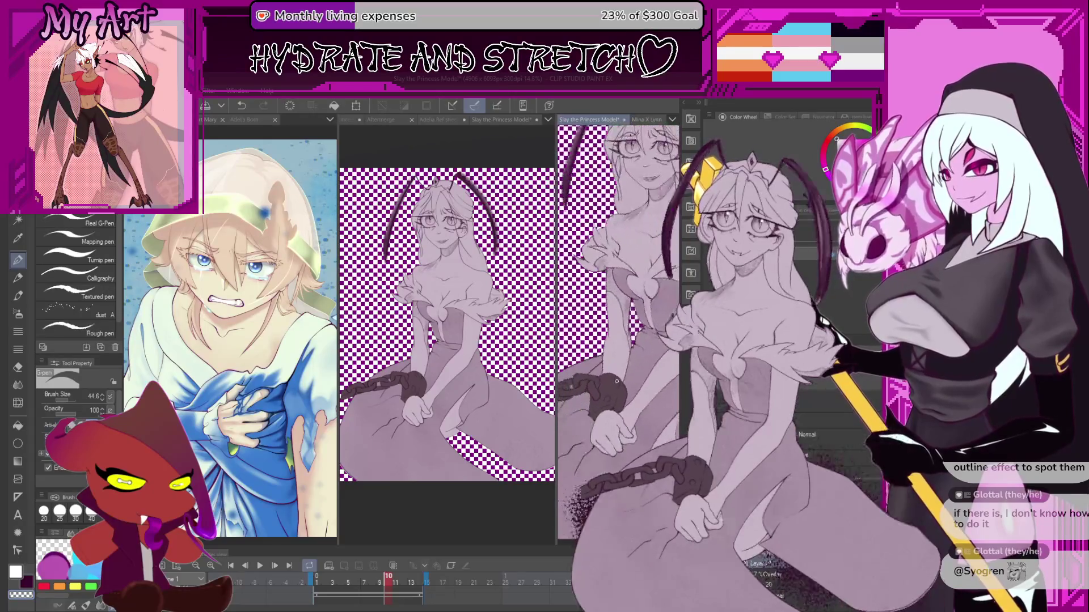
pyautogui.scroll(-1, 618, 317)
pyautogui.scroll(2, 618, 292)
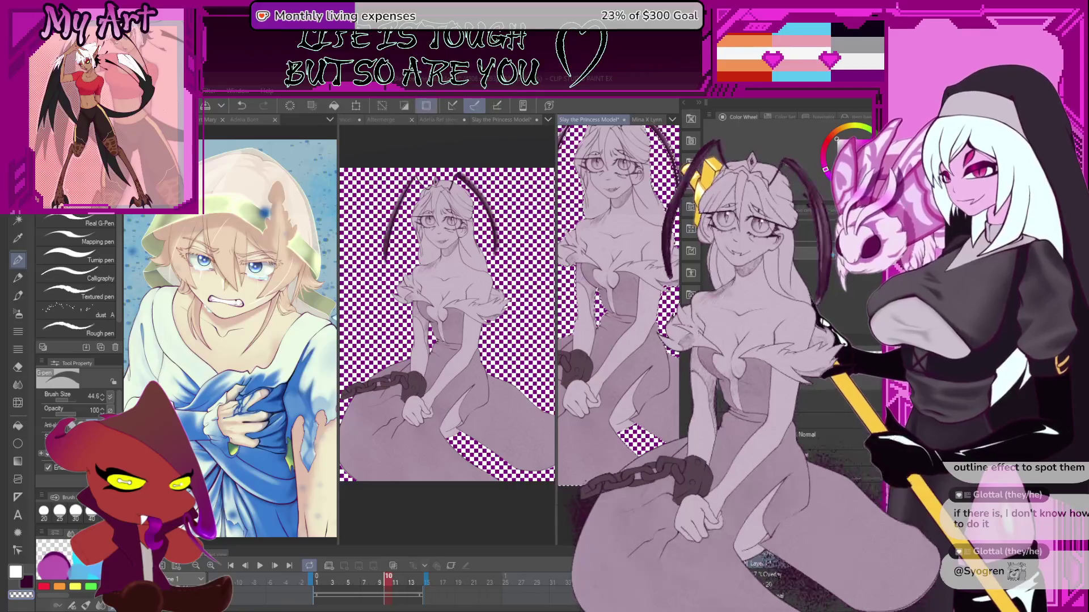
pyautogui.moveTo(678, 447); pyautogui.dragTo(647, 444)
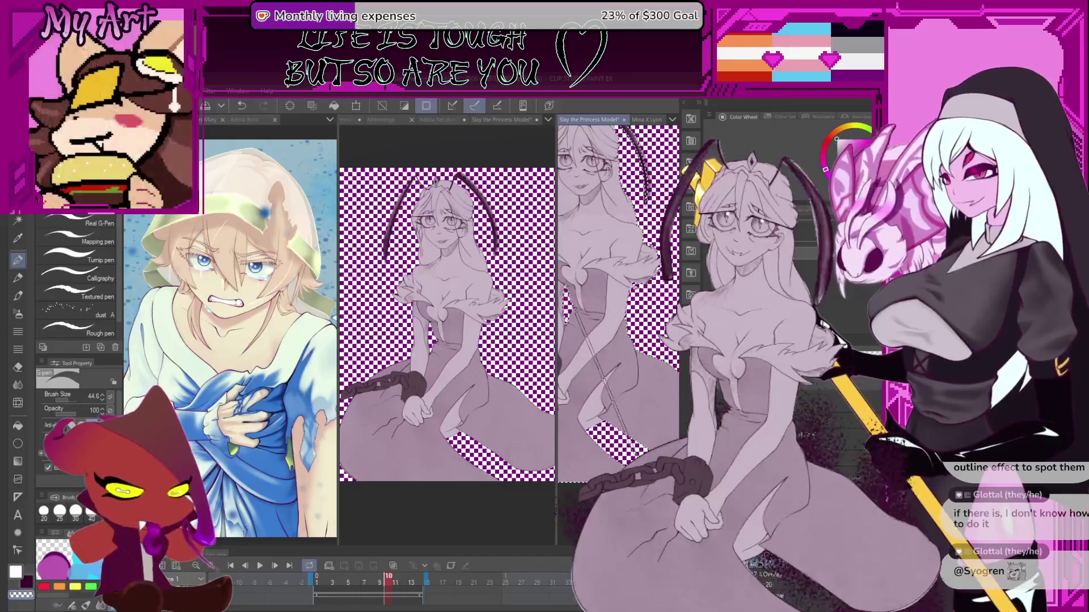
pyautogui.moveTo(567, 318); pyautogui.dragTo(592, 336)
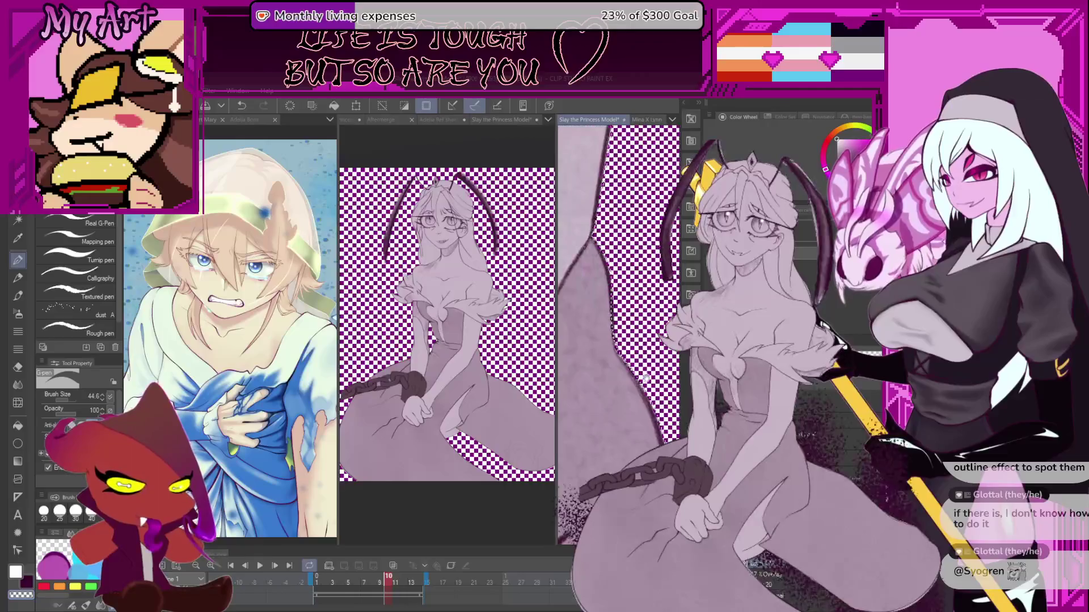
pyautogui.scroll(3, 626, 369)
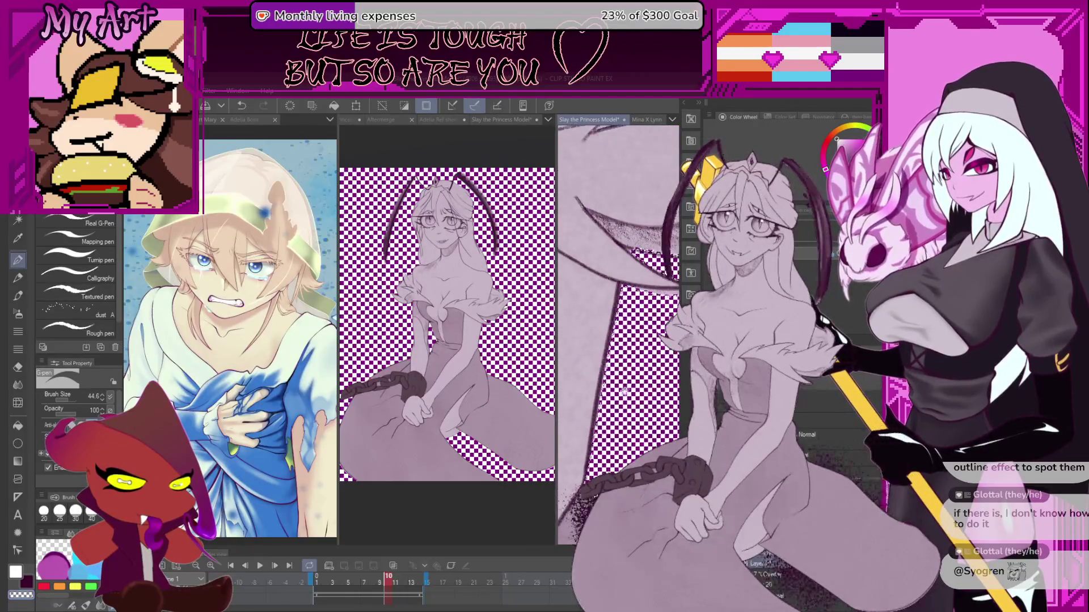
pyautogui.scroll(3, 624, 391)
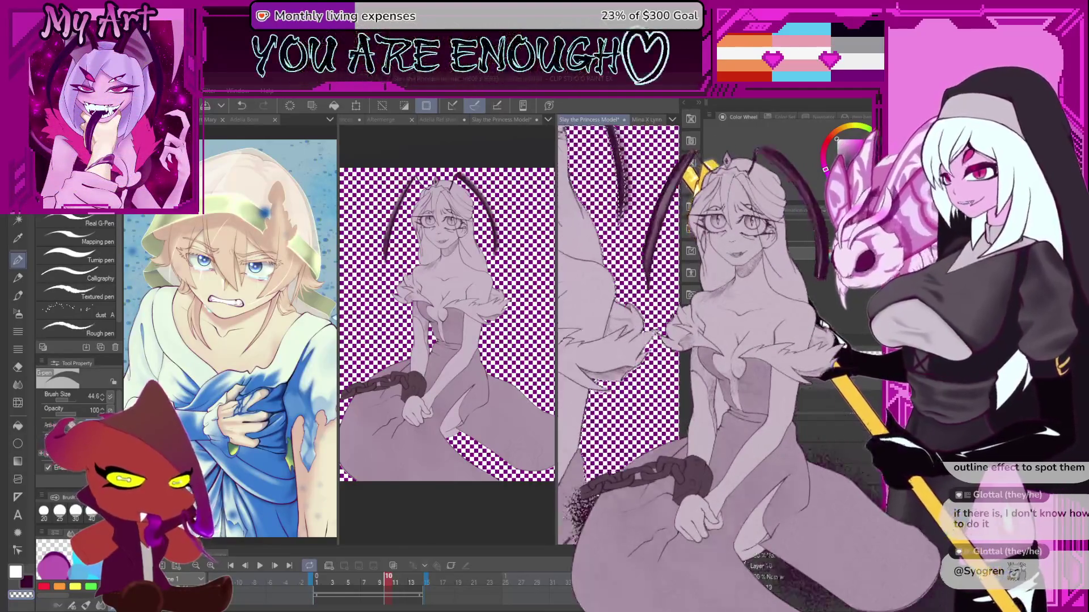
pyautogui.scroll(1, 618, 335)
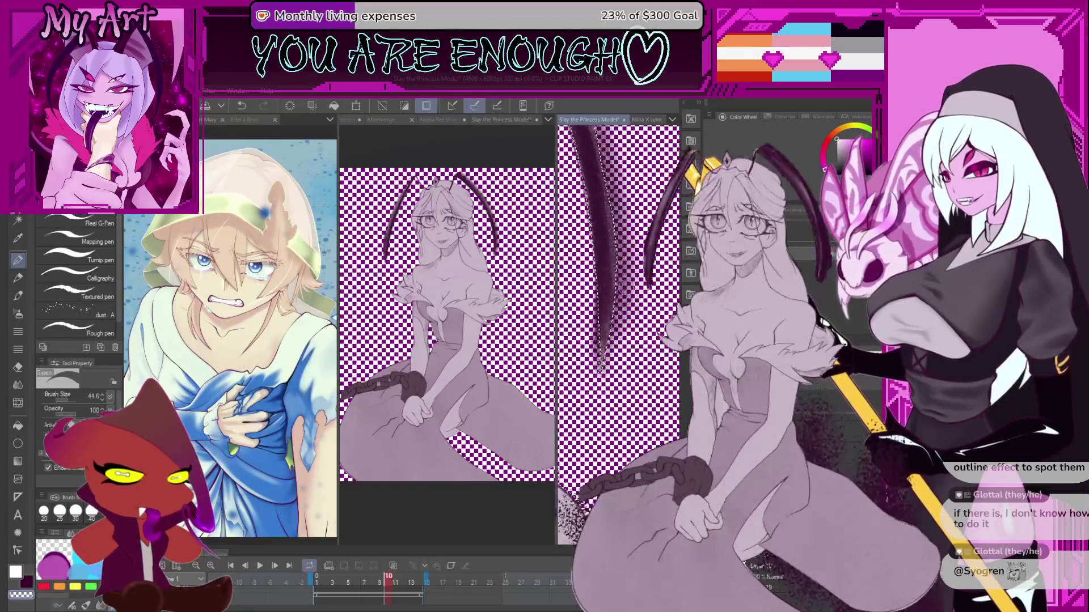
# - Extend the dark antenna stroke downward, undo the extension, and zoom back out
pyautogui.moveTo(628, 285); pyautogui.dragTo(647, 320)
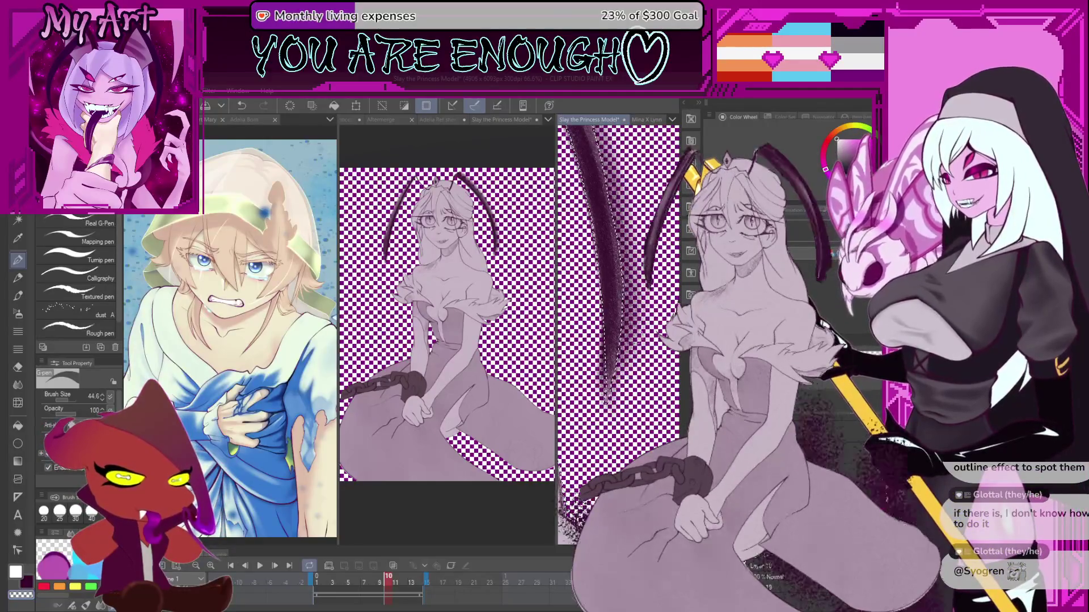
pyautogui.hotkey('ctrl', 'z')
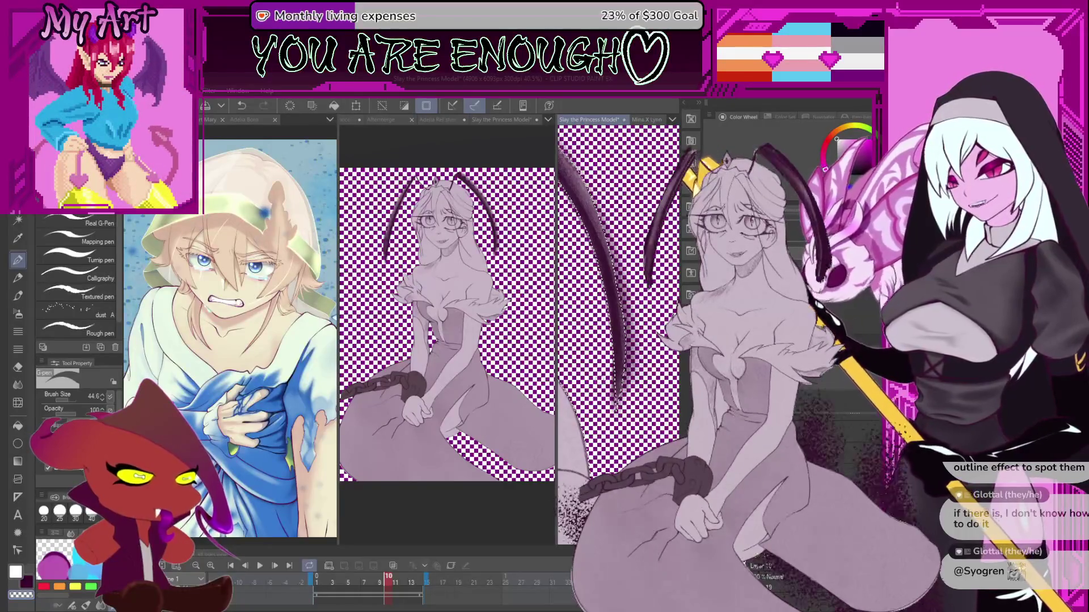
pyautogui.scroll(-4, 616, 372)
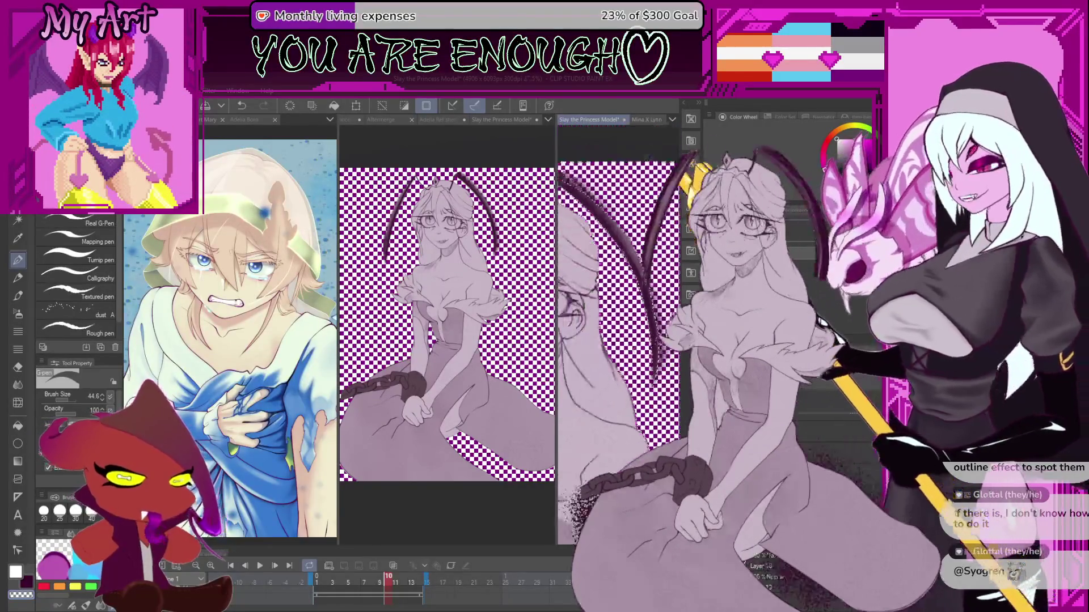
pyautogui.scroll(2, 616, 404)
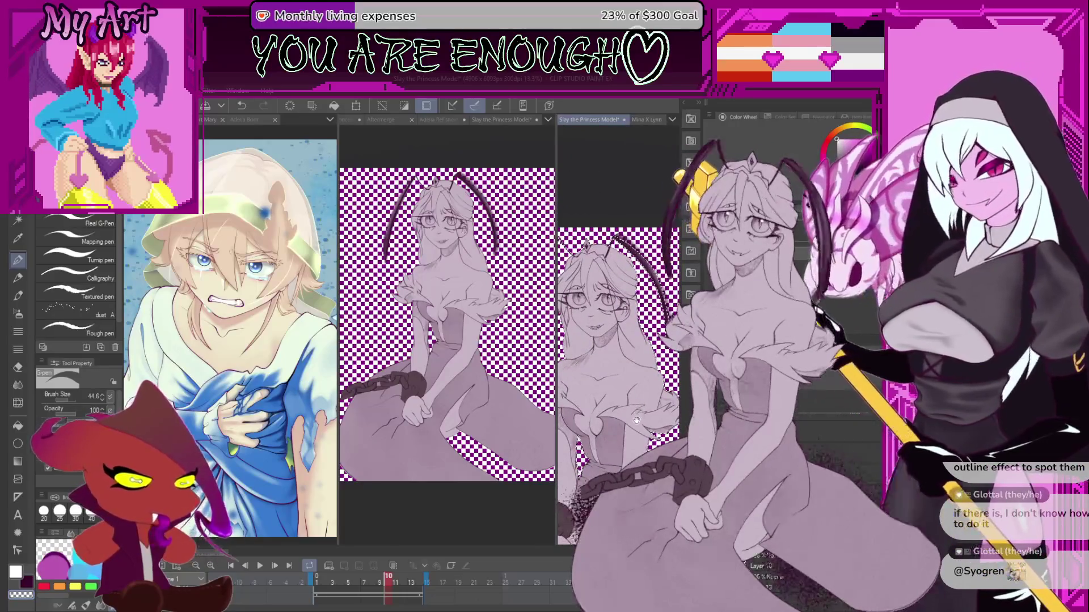
pyautogui.scroll(1, 623, 414)
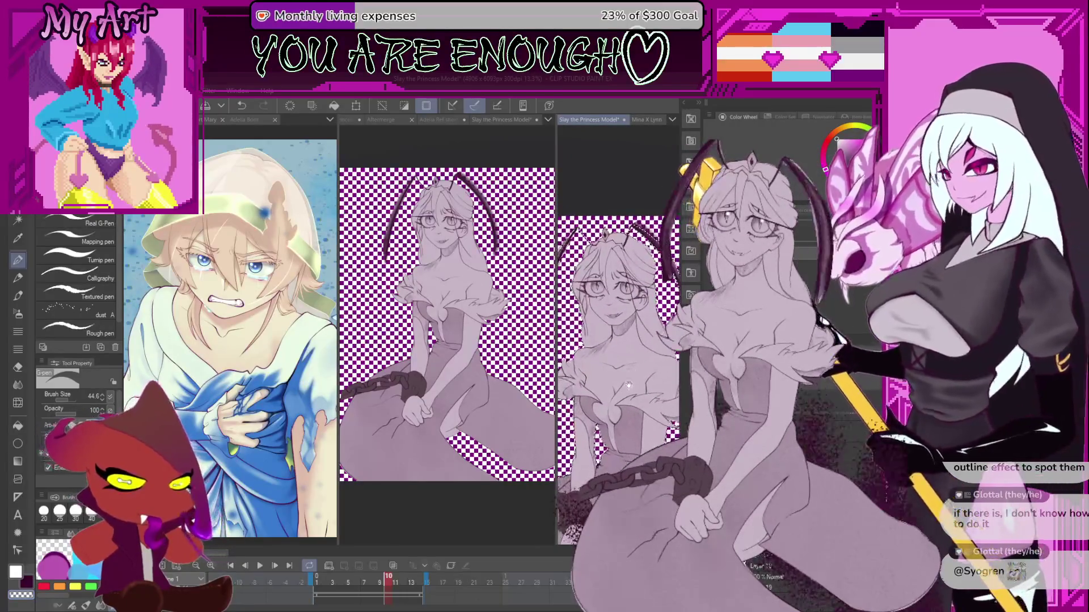
pyautogui.scroll(-2, 638, 396)
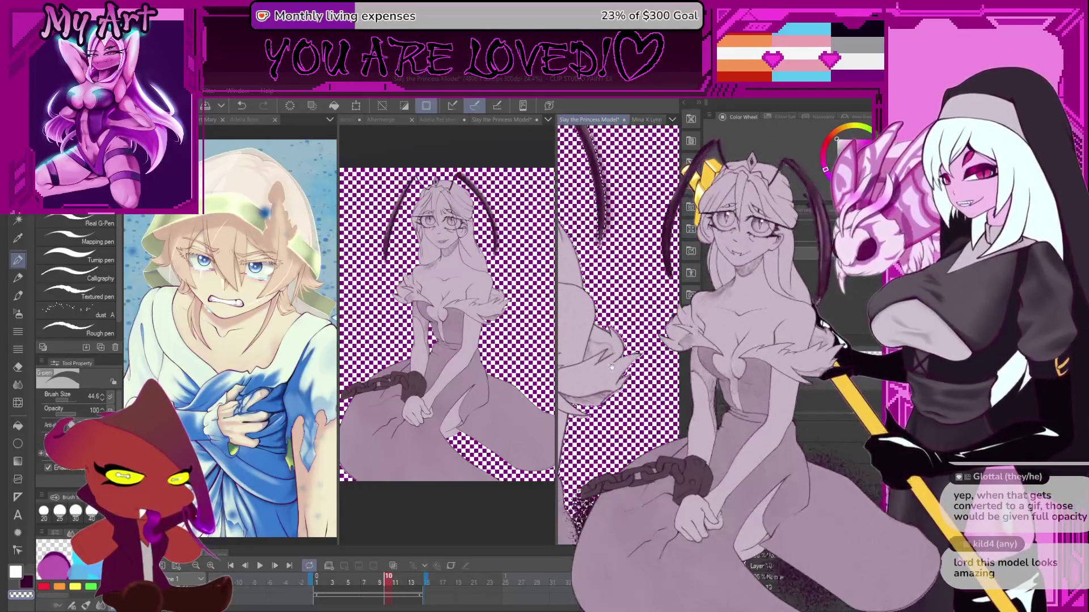
# - Bring the princess's arm and hair into view and start Free Transform on Layer 12
pyautogui.scroll(5, 640, 326)
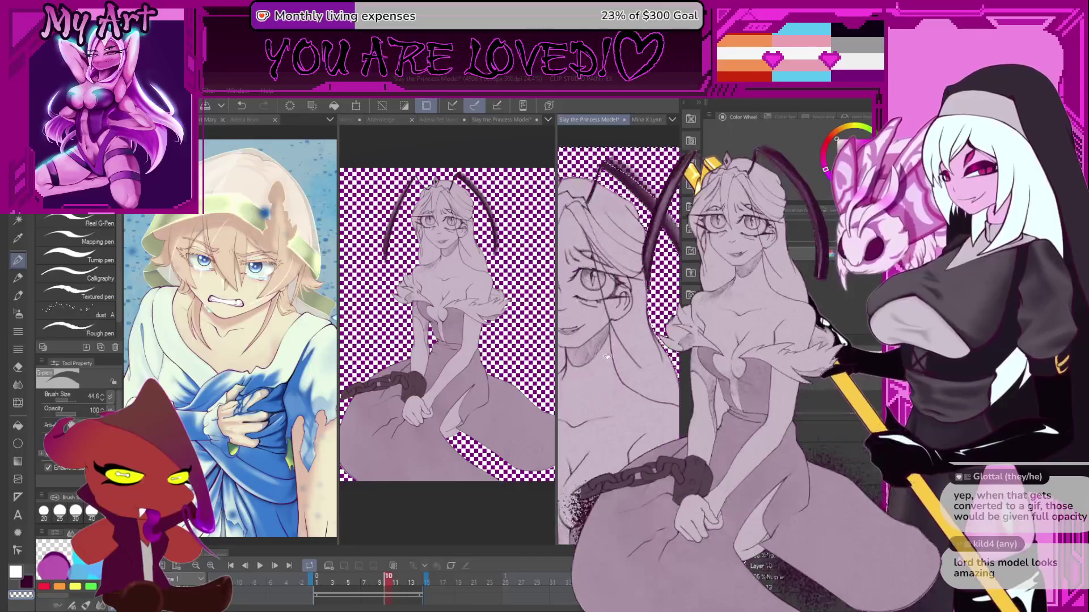
pyautogui.scroll(-4, 658, 370)
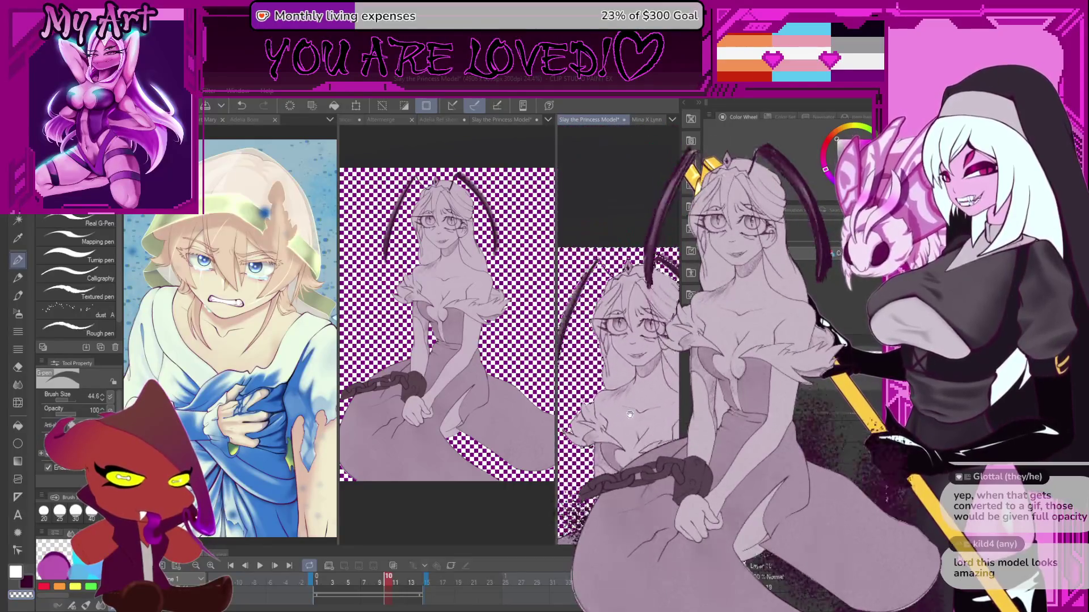
pyautogui.scroll(3, 618, 385)
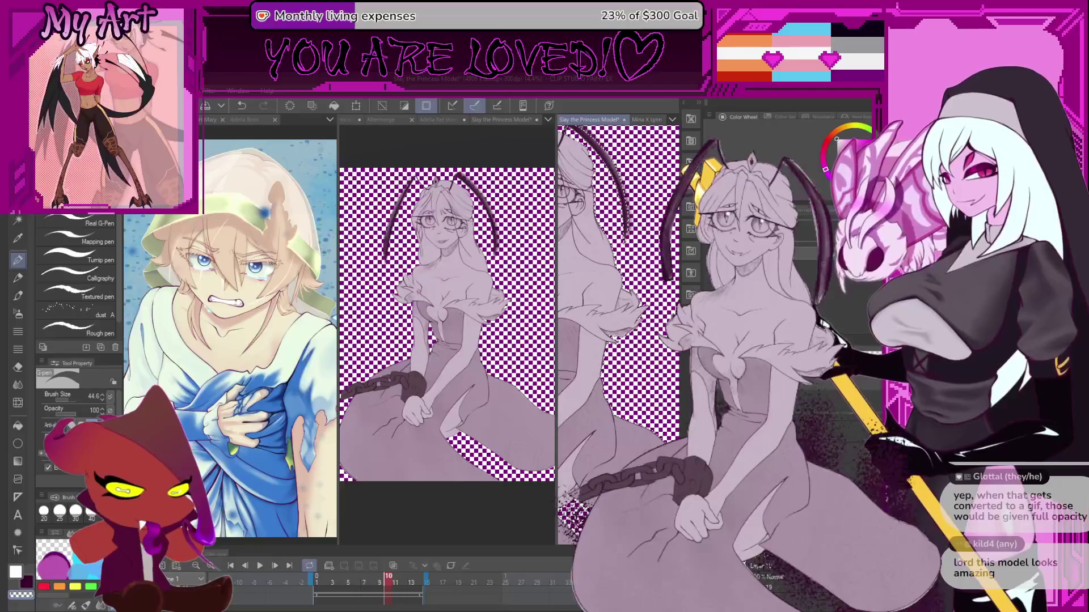
pyautogui.moveTo(647, 432); pyautogui.dragTo(622, 414)
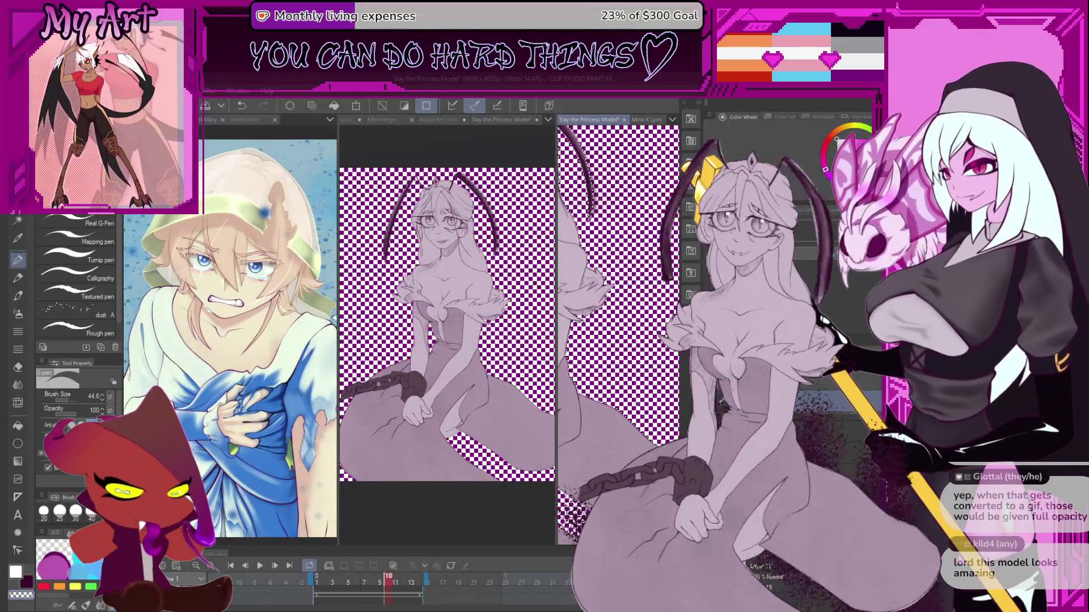
pyautogui.hotkey('ctrl', 't')
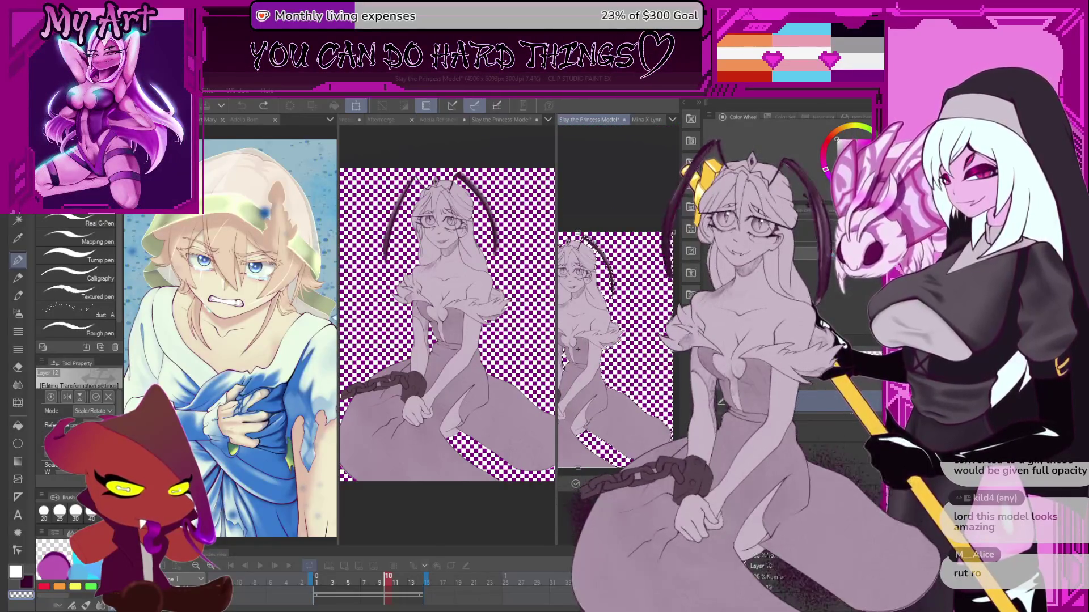
# - Commit Layer 12's transform, then undo and redo the chain change
pyautogui.press('Return')
pyautogui.scroll(-2, 644, 416)
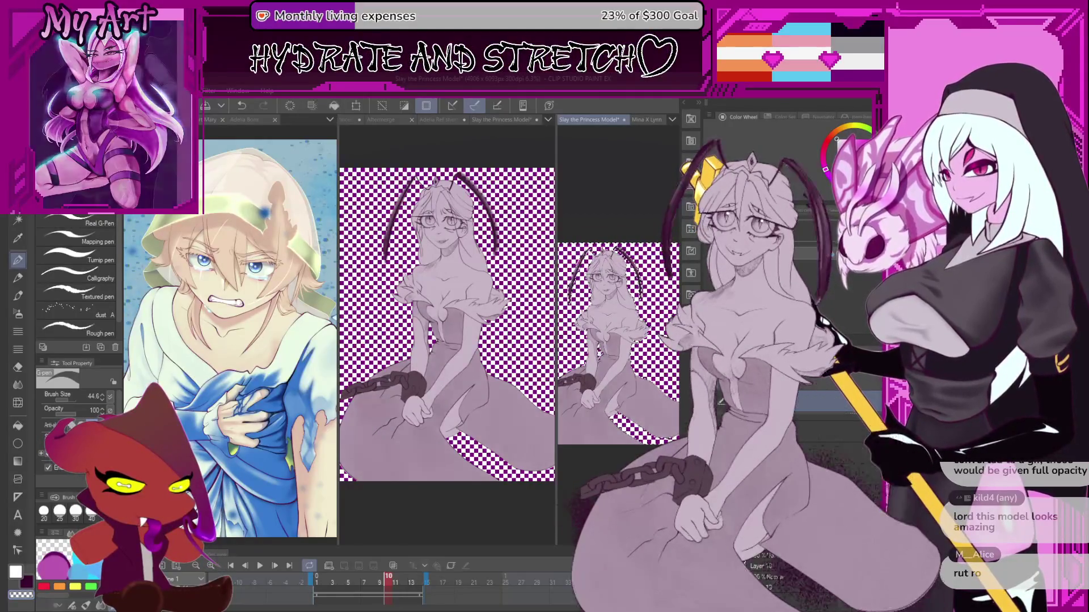
pyautogui.scroll(2, 661, 421)
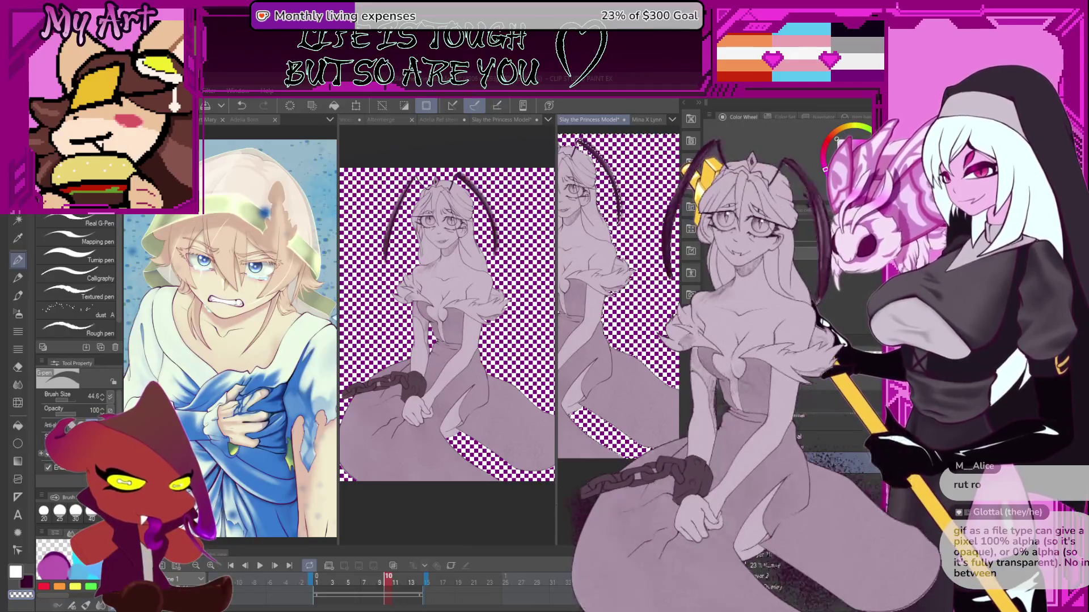
pyautogui.hotkey('ctrl', 'z')
pyautogui.hotkey('ctrl', 'y')
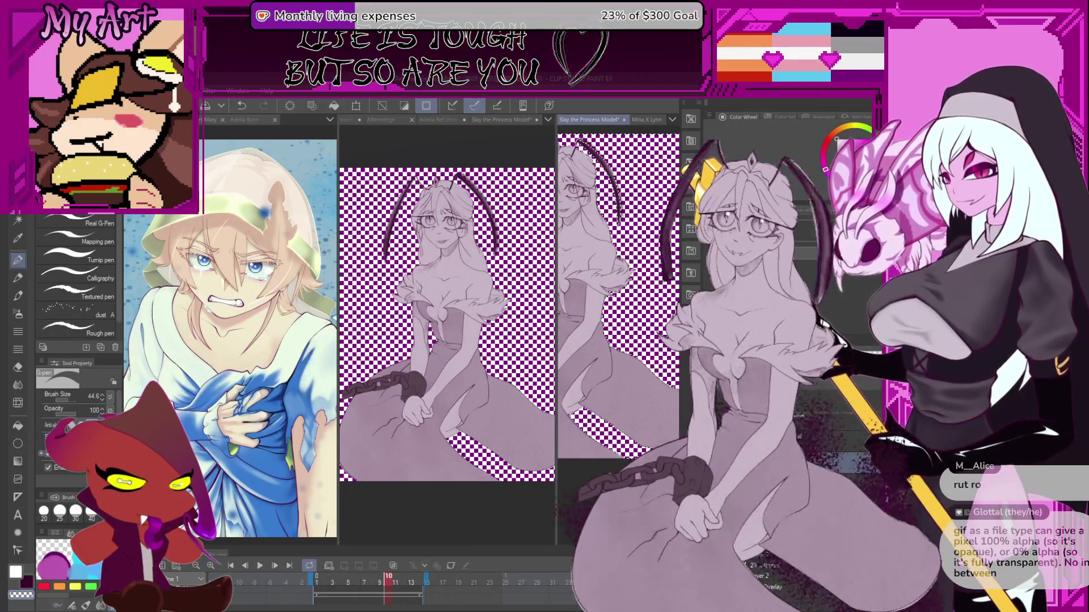
# - Play the animation frames back to check them
pyautogui.scroll(-2, 644, 385)
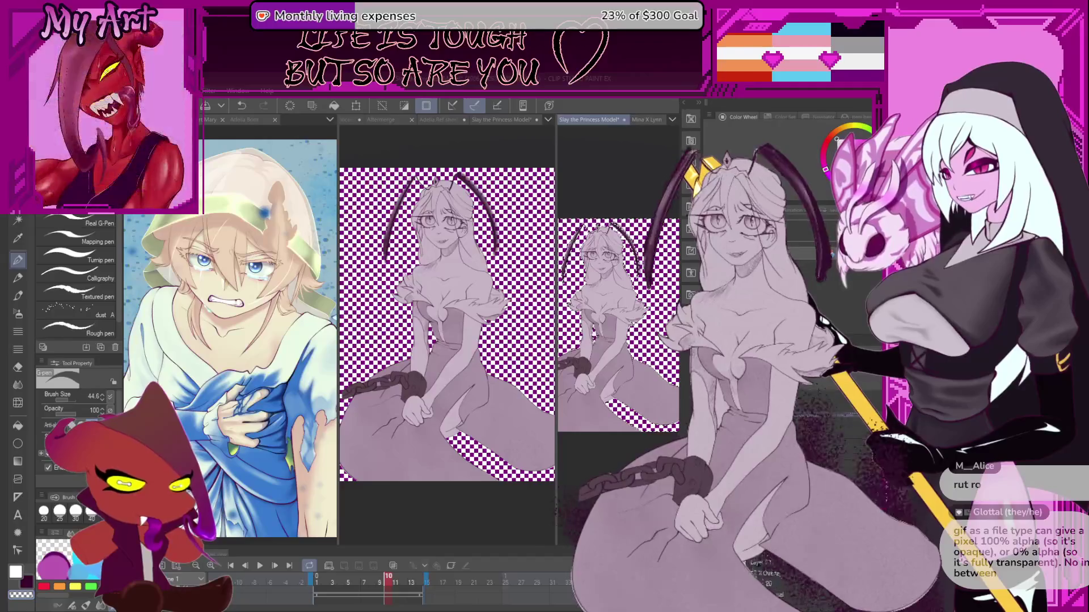
pyautogui.press('space')
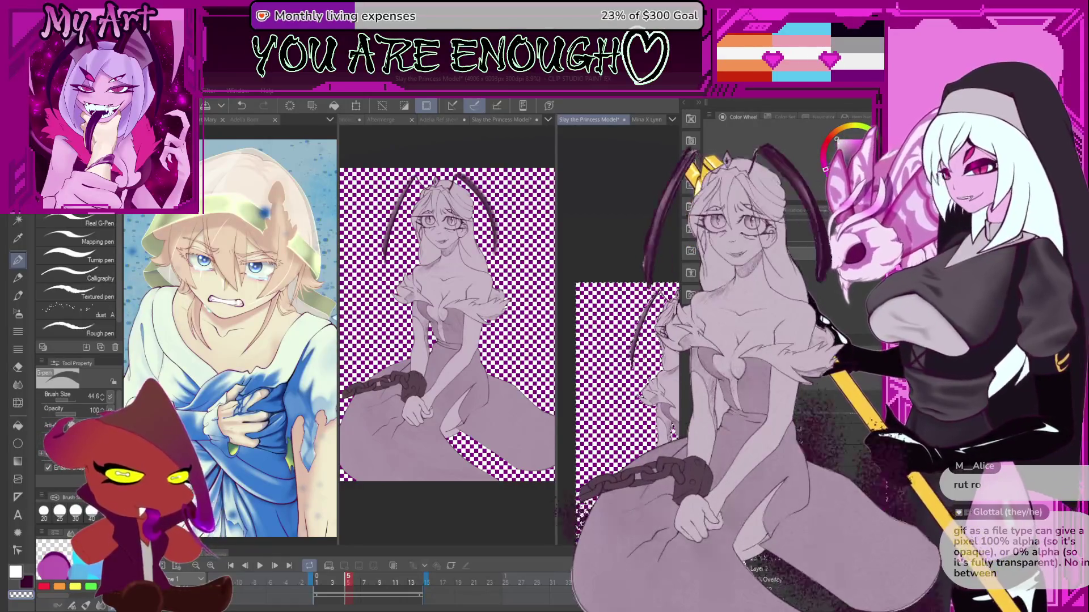
pyautogui.hotkey('ctrl', '+')
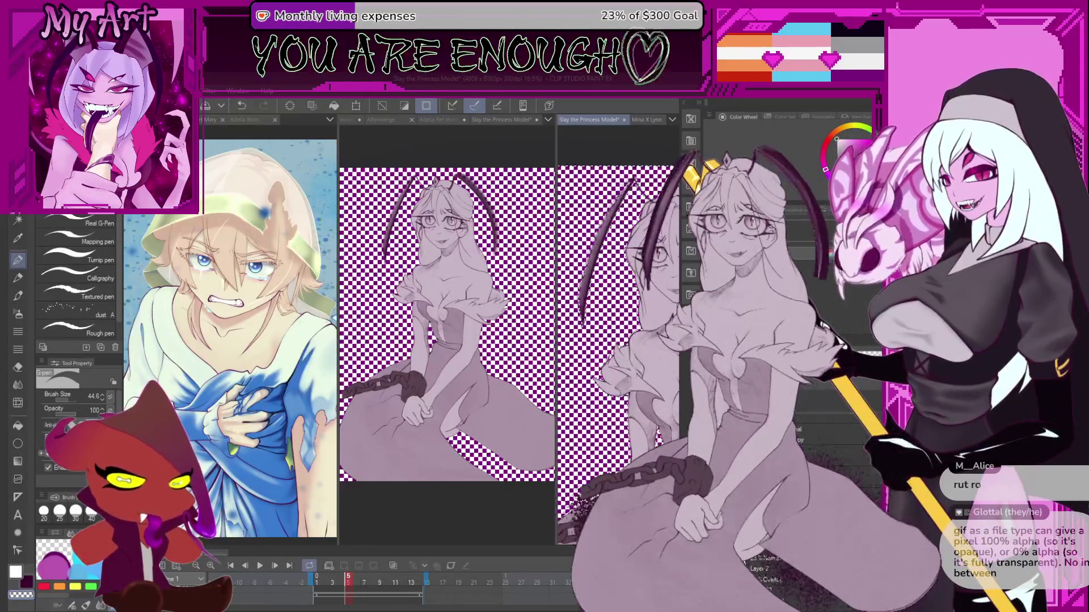
# - Zoom in and tilt the right-hand frame, undo the last stroke, and set the G-pen to 114.9
pyautogui.press('p')
pyautogui.hotkey('ctrl', '+')
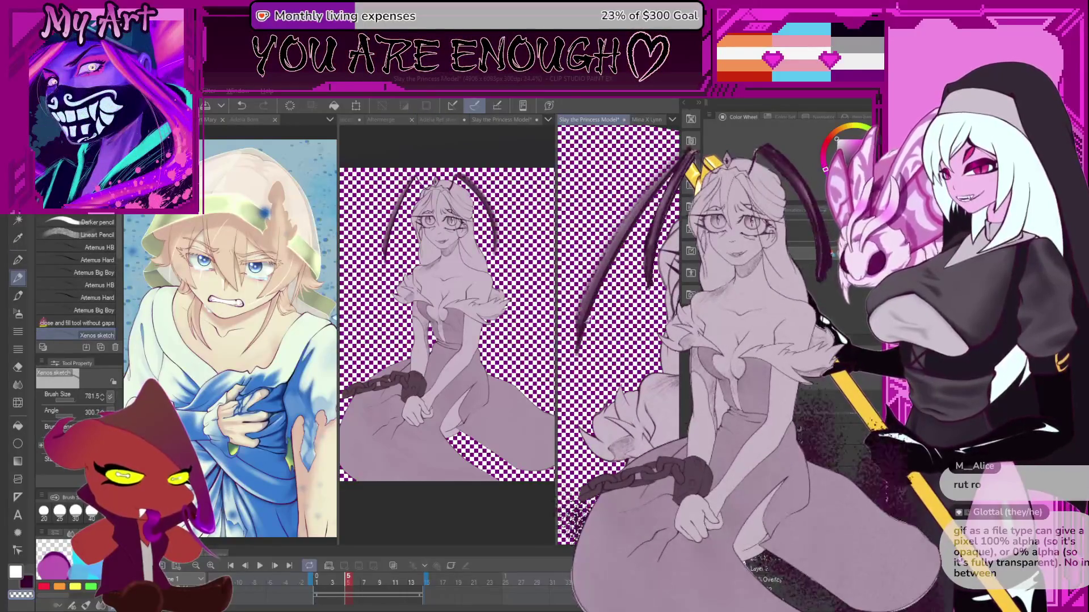
pyautogui.moveTo(590, 306); pyautogui.dragTo(597, 347)
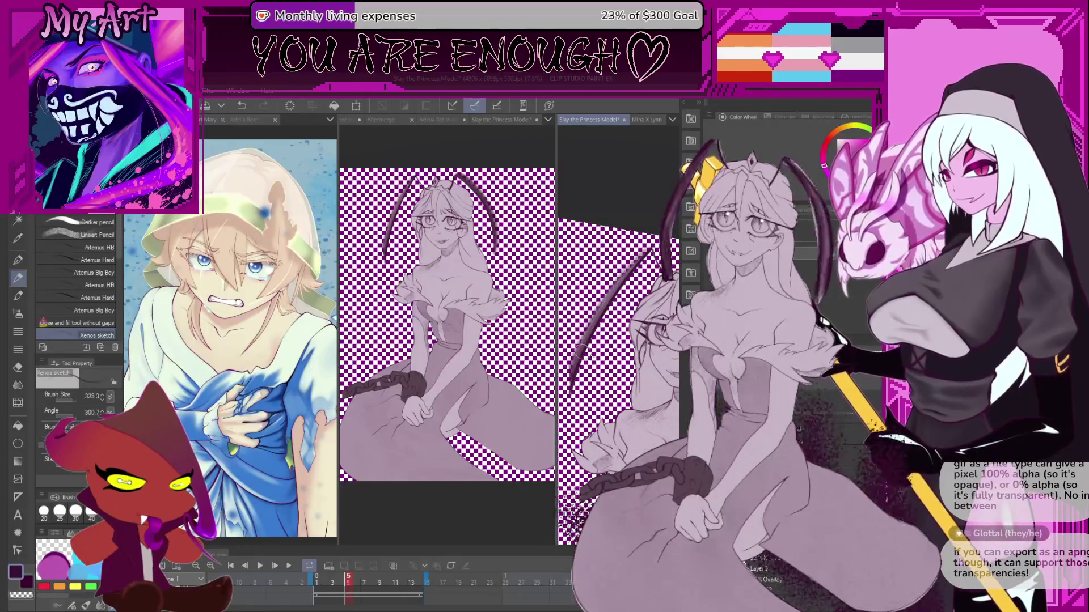
pyautogui.scroll(1, 570, 380)
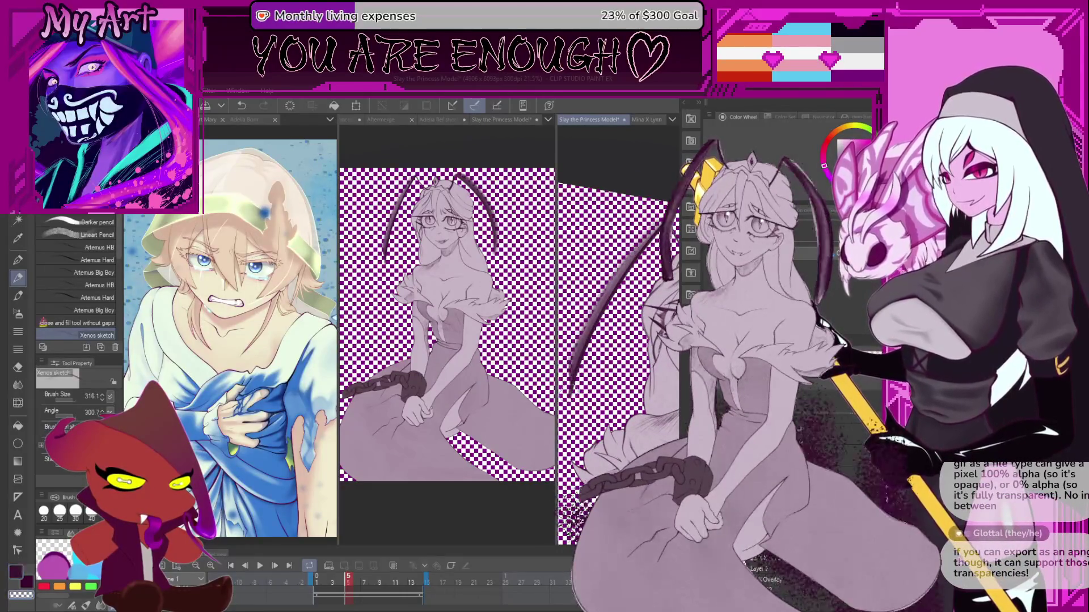
pyautogui.hotkey('ctrl', 'z')
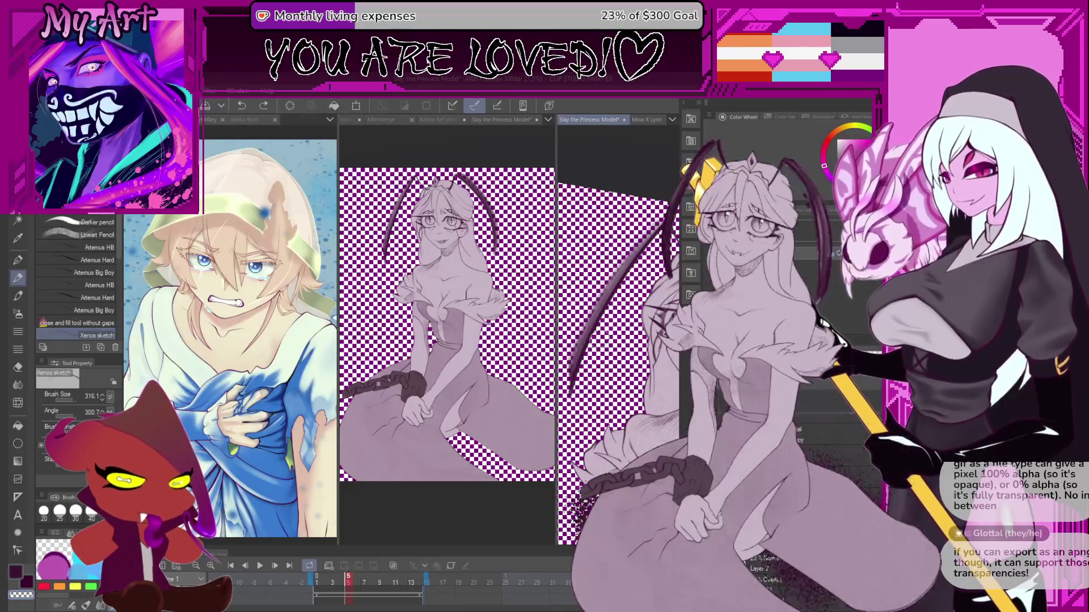
pyautogui.press('p')
pyautogui.press(']')
pyautogui.press(']')
pyautogui.press(']')
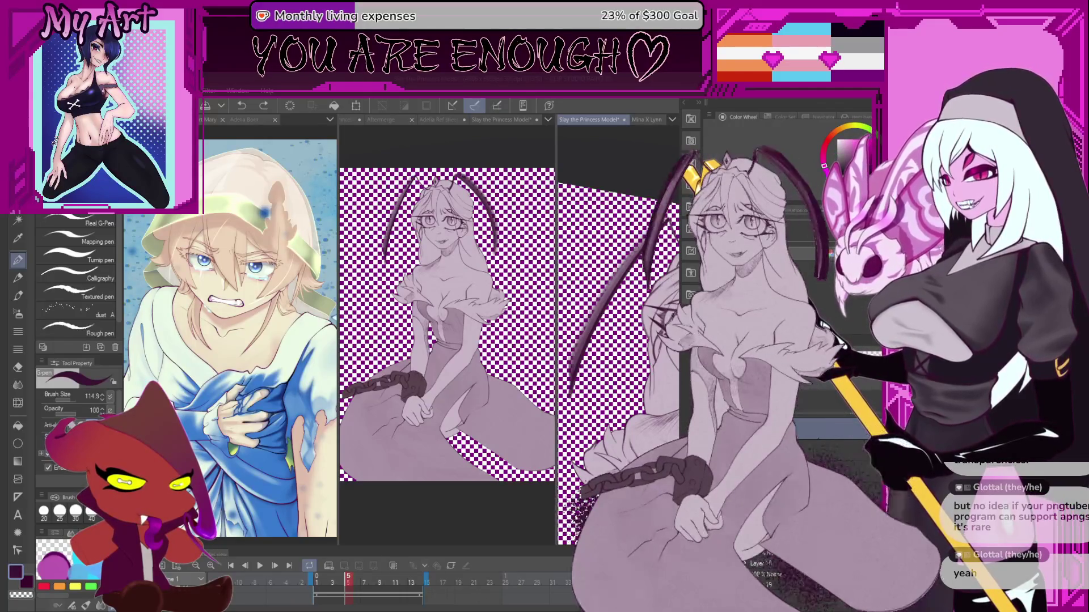
# - Toggle the grey shading to check lines, keep one clean antenna stroke, and rotate the canvas
pyautogui.hotkey('ctrl', 'z')
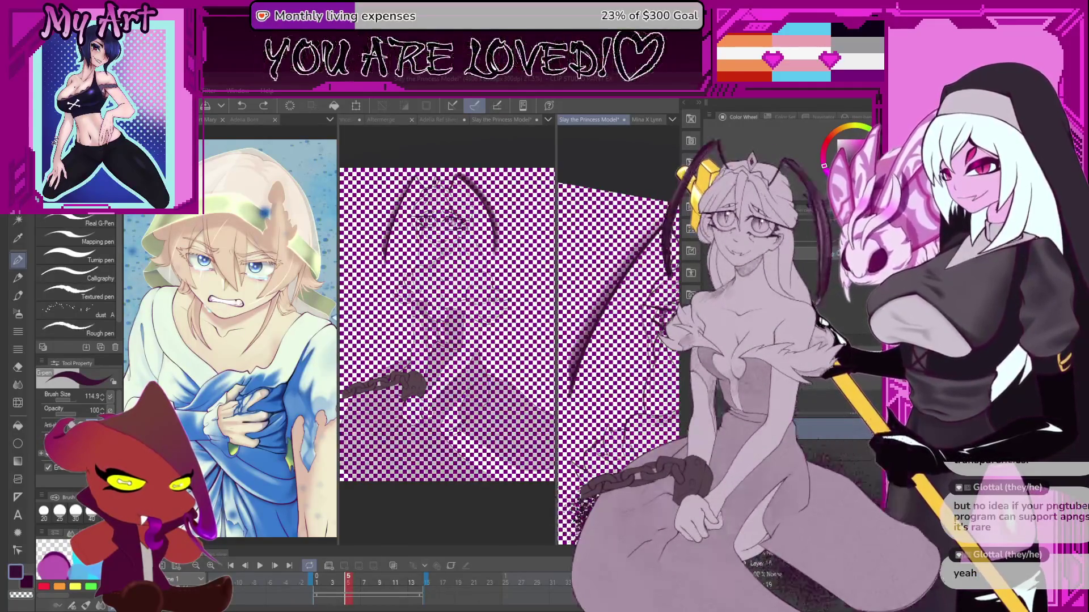
pyautogui.hotkey('ctrl', 'y')
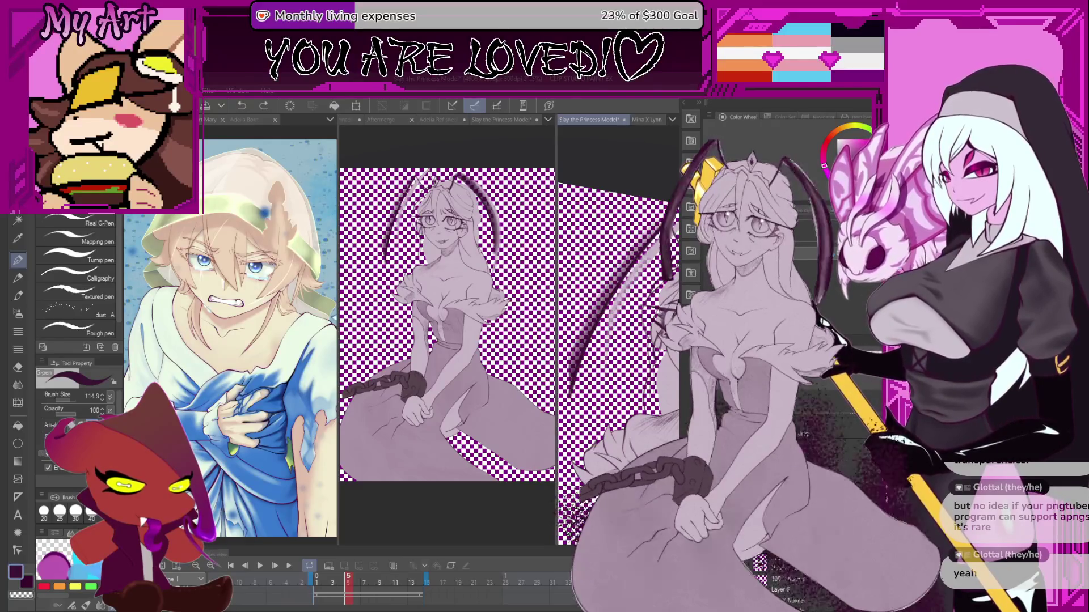
pyautogui.hotkey('ctrl', 'y')
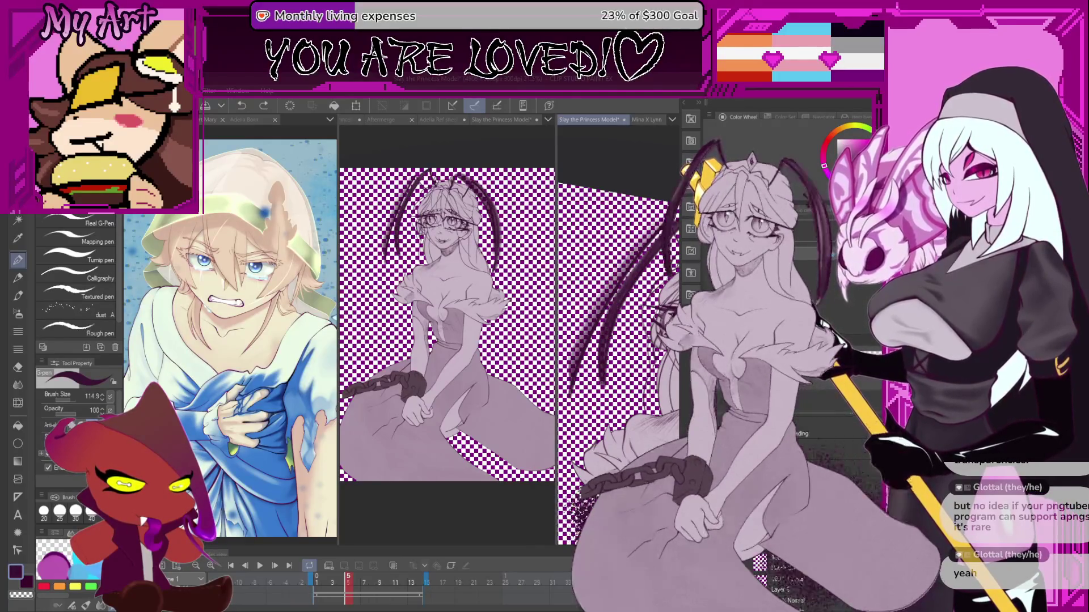
pyautogui.hotkey('ctrl', 'z')
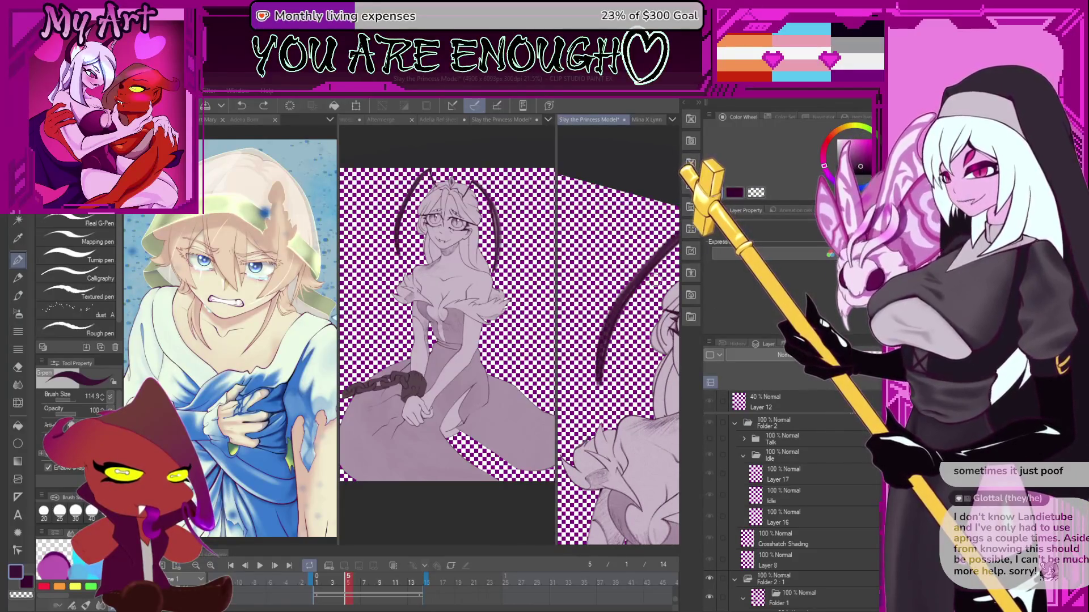
pyautogui.moveTo(652, 280)
pyautogui.mouseDown()
pyautogui.moveTo(622, 306)
pyautogui.moveTo(587, 410)
pyautogui.mouseUp()
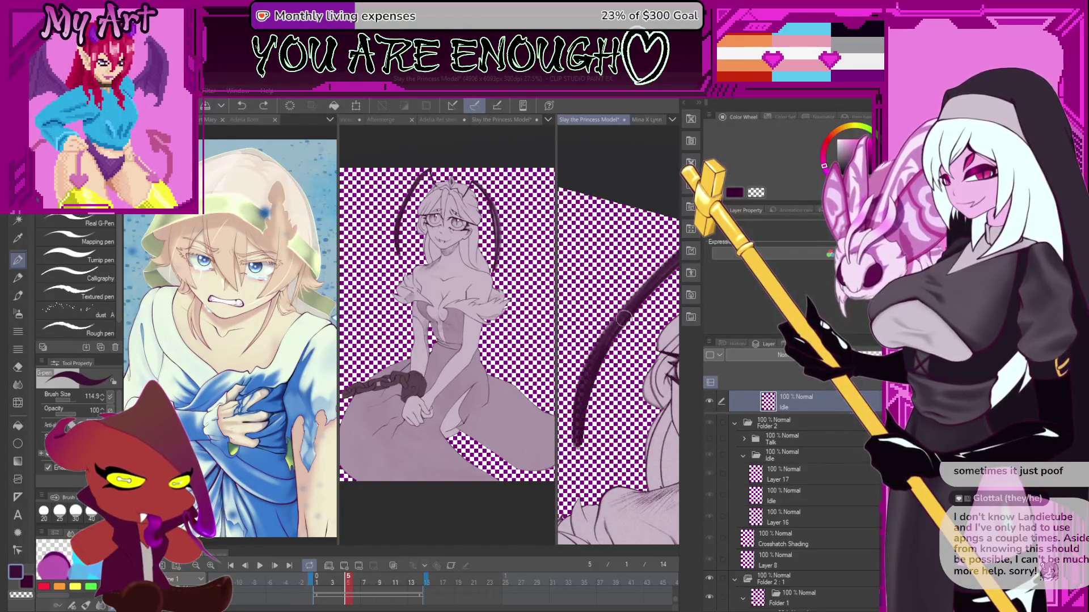
# - Thicken the antenna beside the princess's face with a short dark G-pen stroke
pyautogui.moveTo(620, 320); pyautogui.dragTo(573, 386)
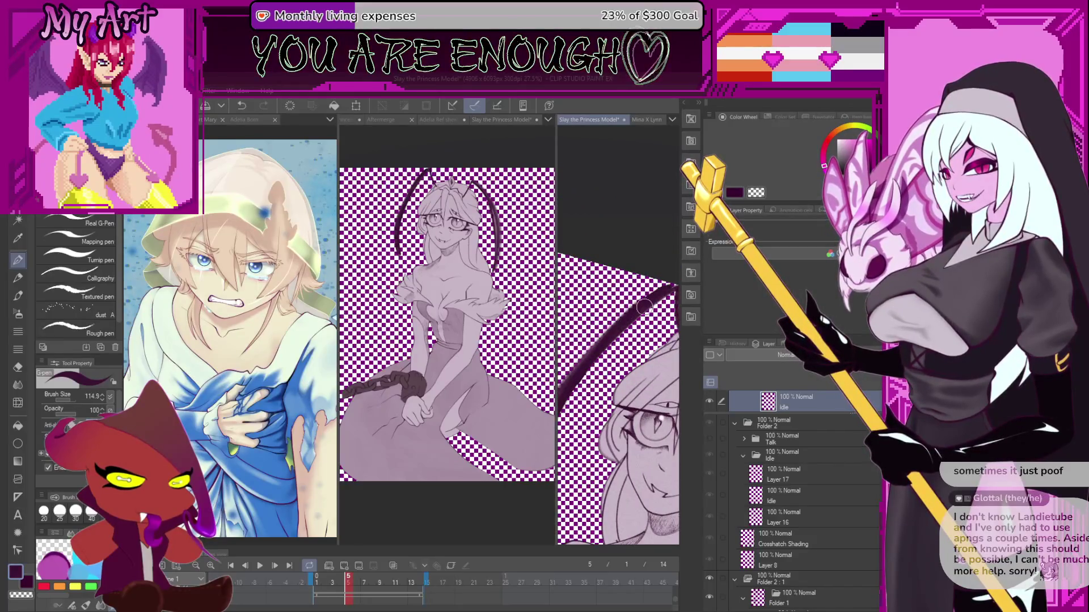
pyautogui.moveTo(643, 309)
pyautogui.mouseDown()
pyautogui.moveTo(625, 316)
pyautogui.moveTo(635, 341)
pyautogui.moveTo(592, 447)
pyautogui.mouseUp()
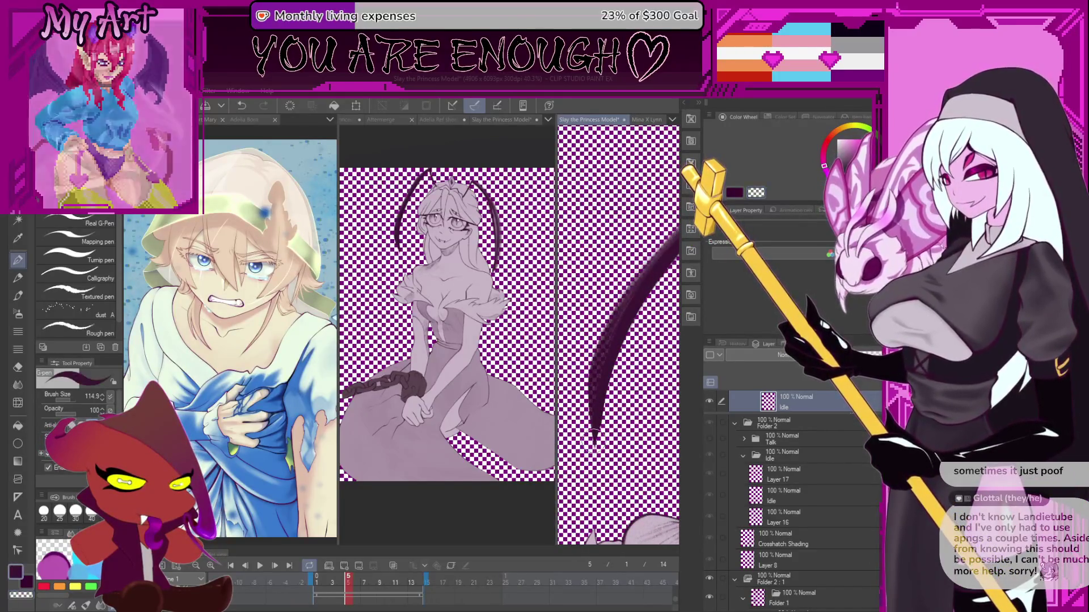
pyautogui.moveTo(595, 403); pyautogui.dragTo(610, 340)
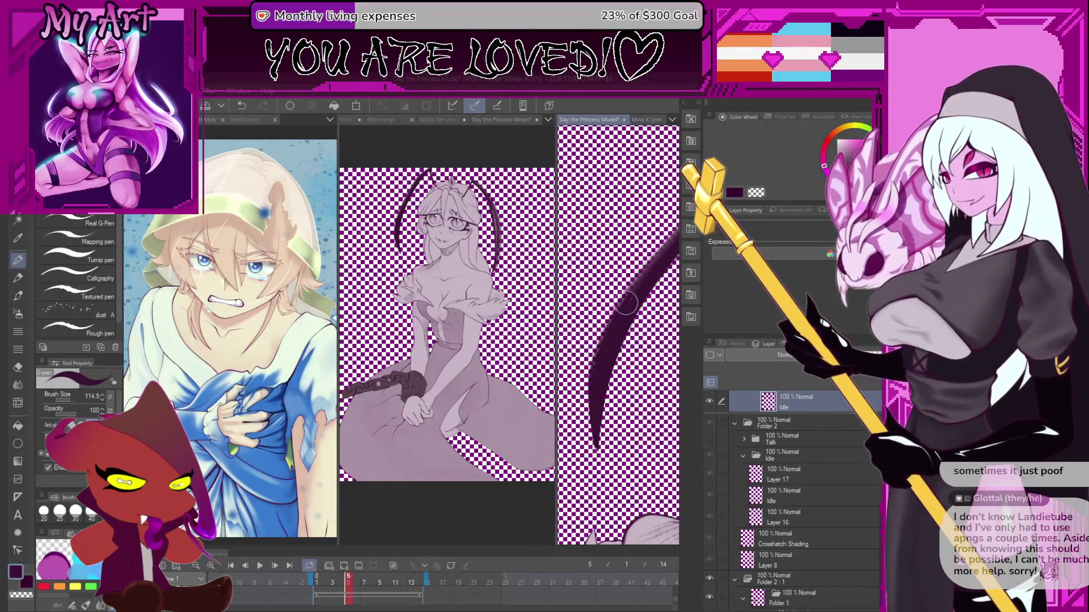
pyautogui.moveTo(596, 374)
pyautogui.mouseDown()
pyautogui.moveTo(584, 378)
pyautogui.moveTo(622, 322)
pyautogui.mouseUp()
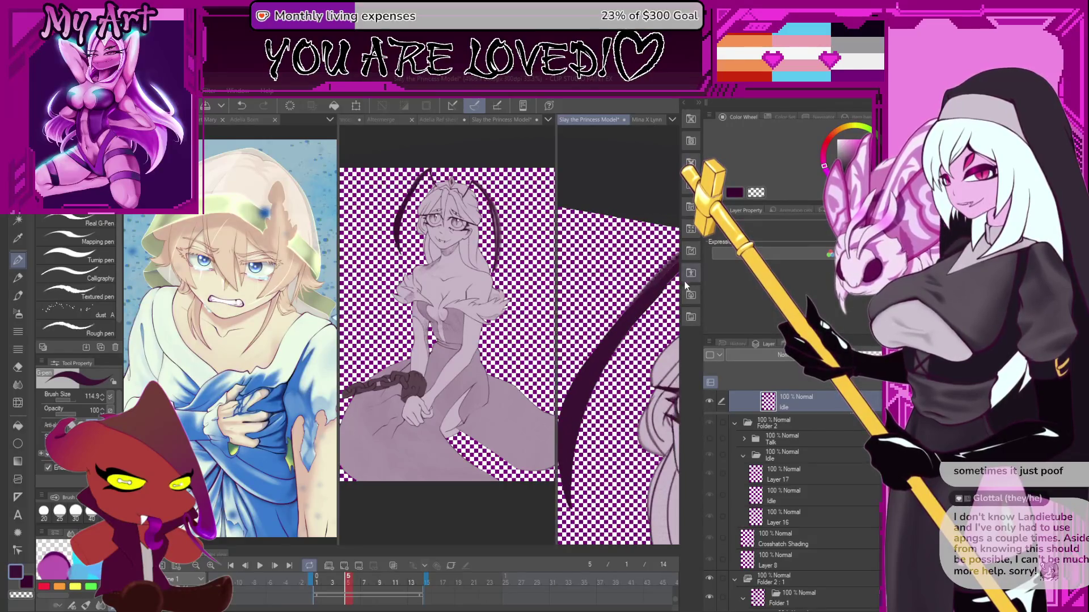
# - Shrink the side panels so the right canvas view is wider
pyautogui.moveTo(703, 275); pyautogui.dragTo(867, 274)
pyautogui.moveTo(702, 310); pyautogui.dragTo(590, 310)
pyautogui.scroll(2, 727, 305)
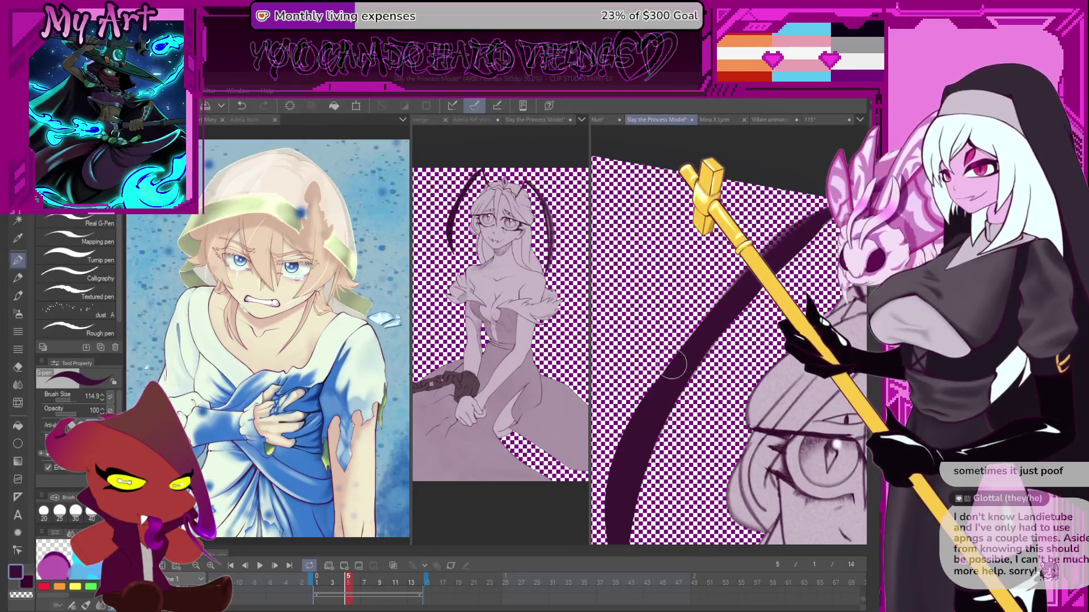
# - Undo the bad antenna segment and repaint the long dark arc as a smoother tapered stroke
pyautogui.press('c')
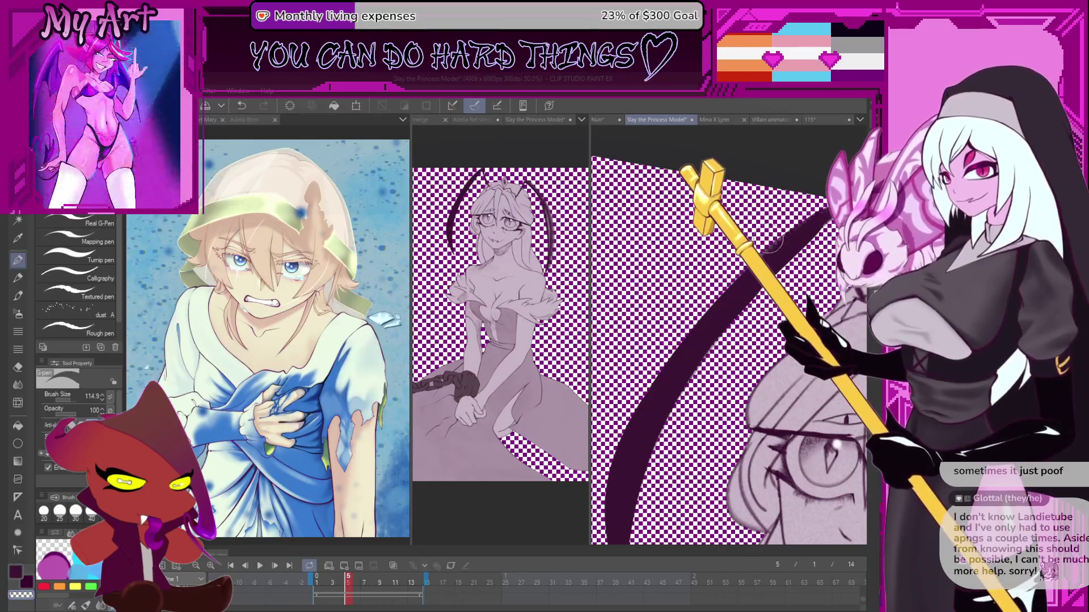
pyautogui.moveTo(737, 340); pyautogui.dragTo(711, 363)
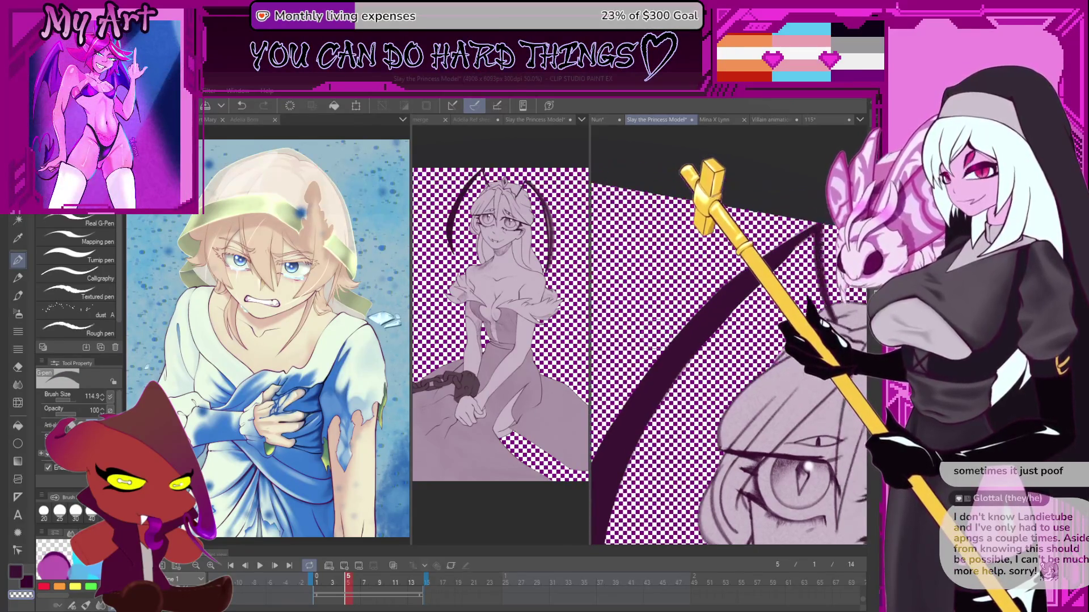
pyautogui.press('c')
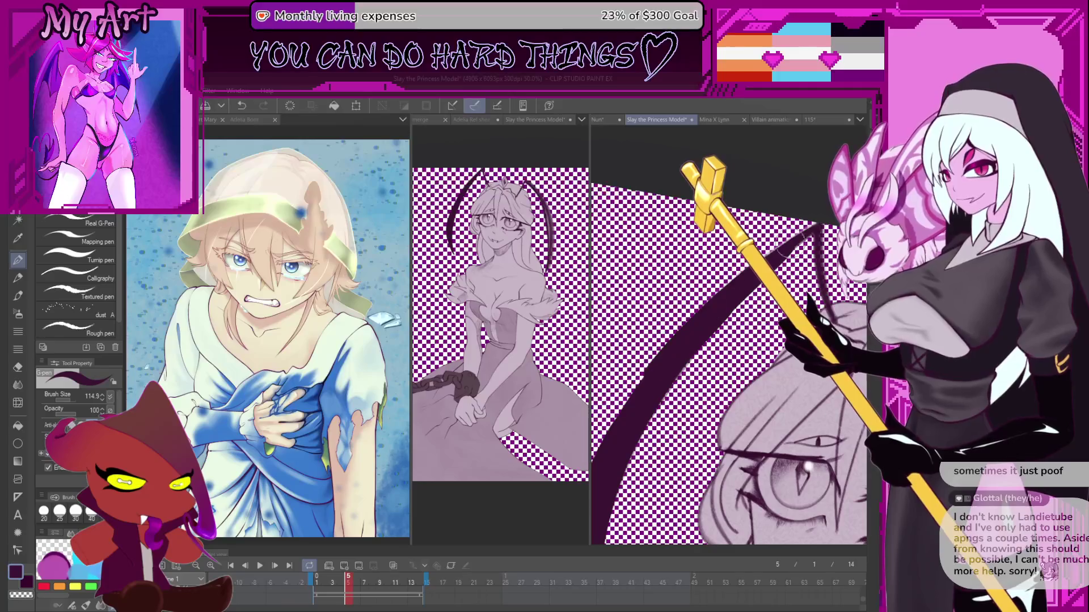
pyautogui.hotkey('ctrl', 'z')
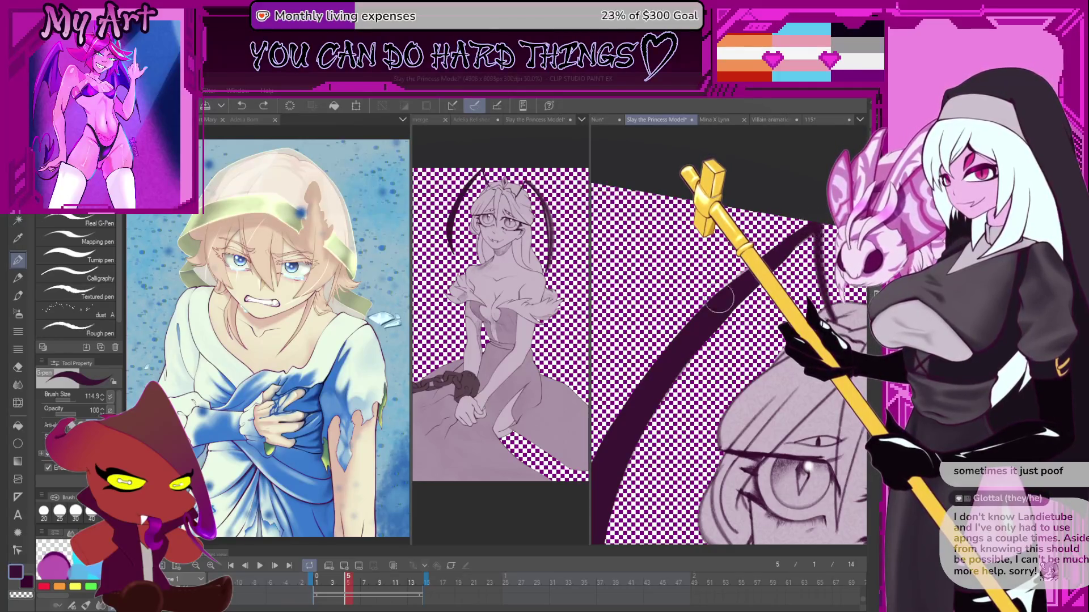
pyautogui.moveTo(652, 377)
pyautogui.mouseDown()
pyautogui.moveTo(714, 334)
pyautogui.moveTo(737, 352)
pyautogui.moveTo(647, 368)
pyautogui.moveTo(703, 298)
pyautogui.mouseUp()
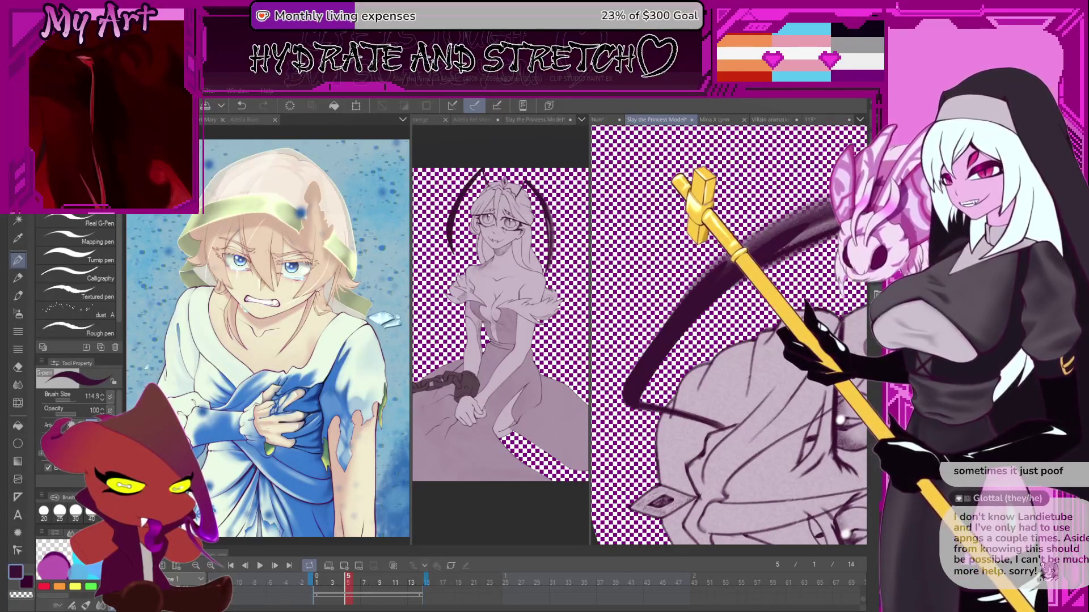
pyautogui.press('c')
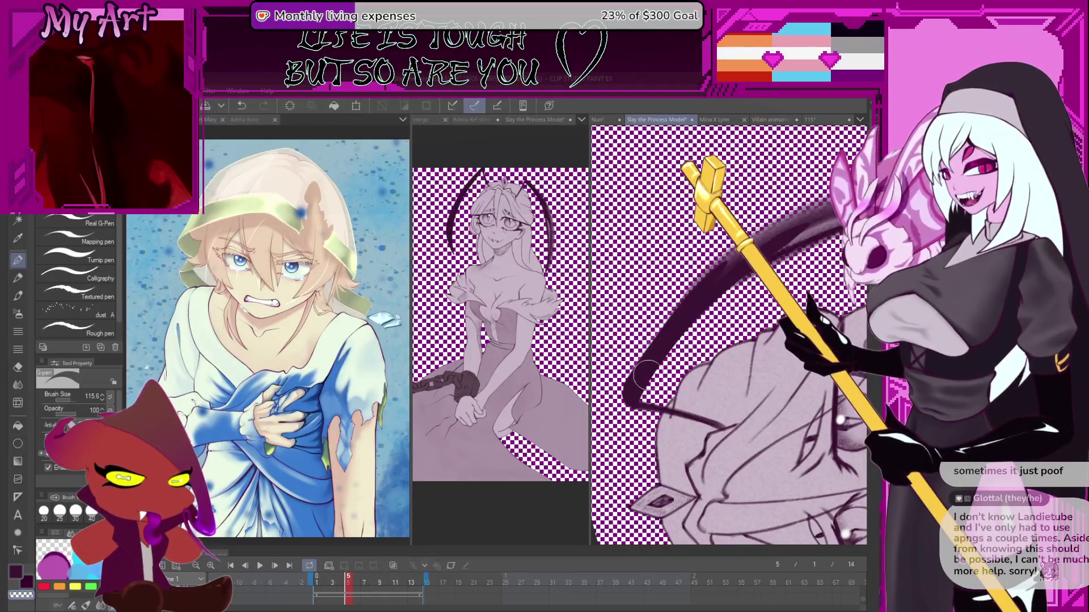
pyautogui.moveTo(647, 357); pyautogui.dragTo(681, 323)
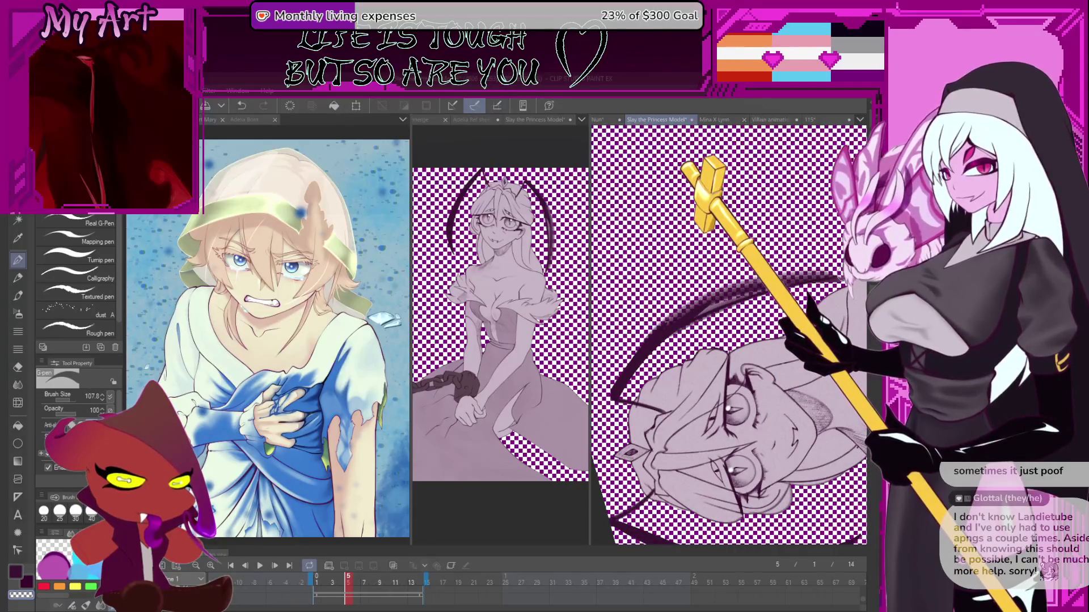
pyautogui.scroll(3, 632, 342)
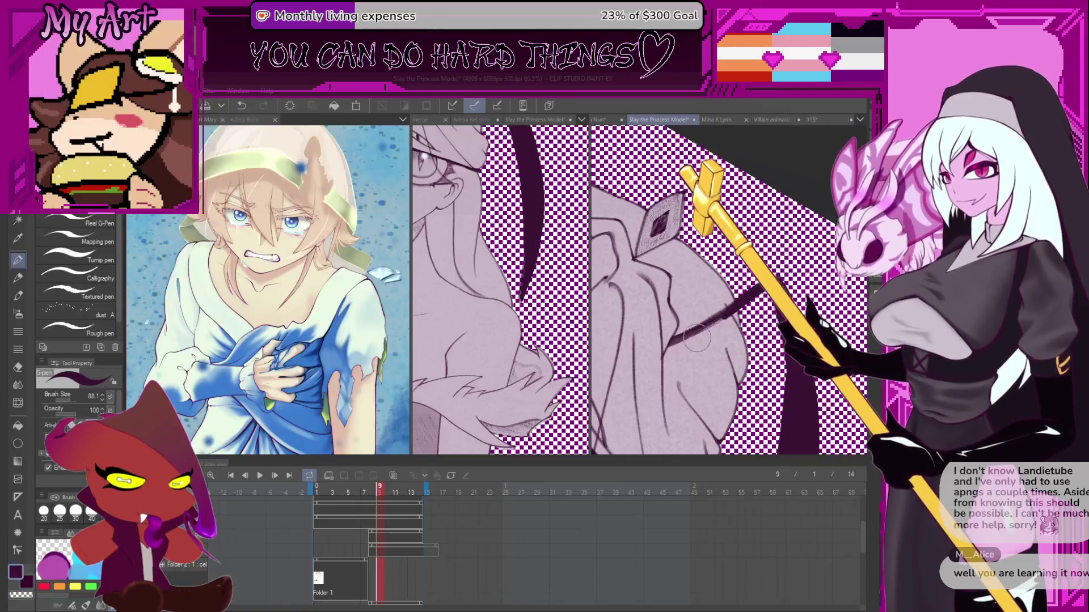
# - Add the last dark tapered antenna stroke, fit the figure to the window, and save 'Slay the Princess Model'
pyautogui.moveTo(709, 319); pyautogui.dragTo(680, 340)
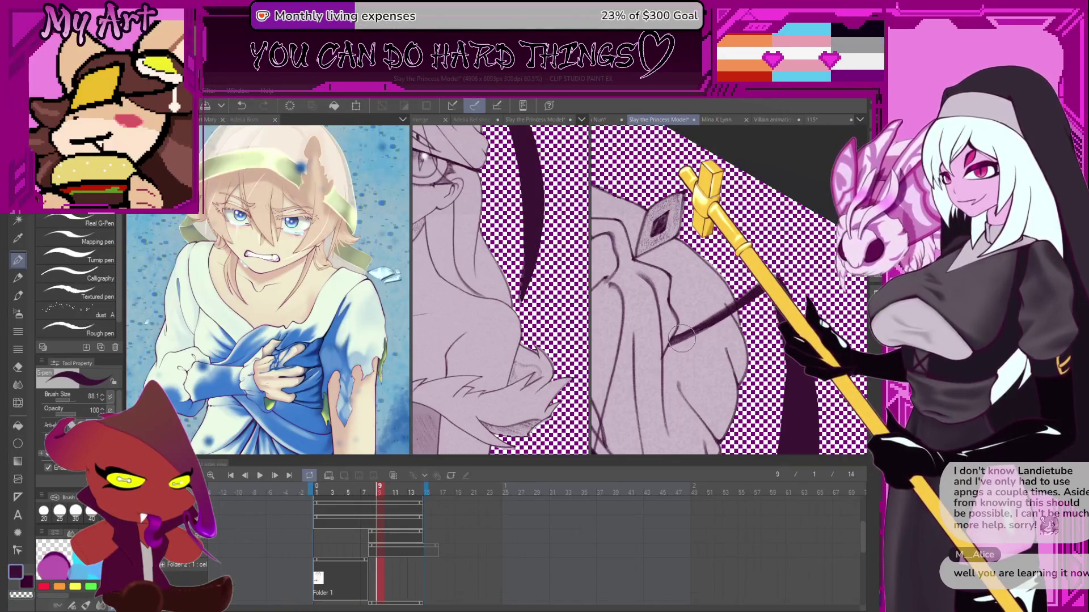
pyautogui.hotkey('ctrl', '0')
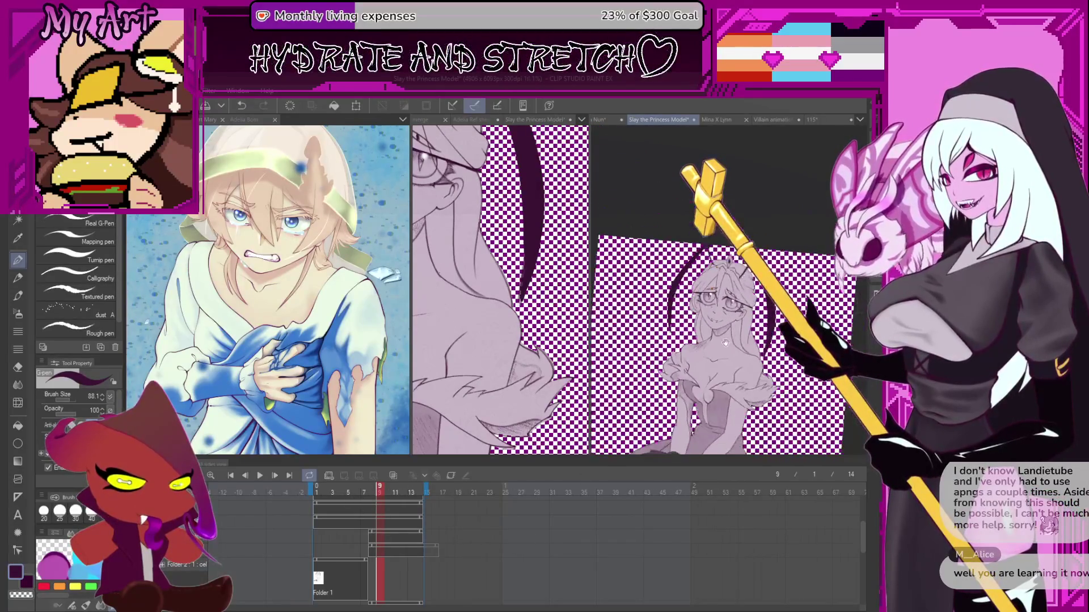
pyautogui.hotkey('ctrl', 's')
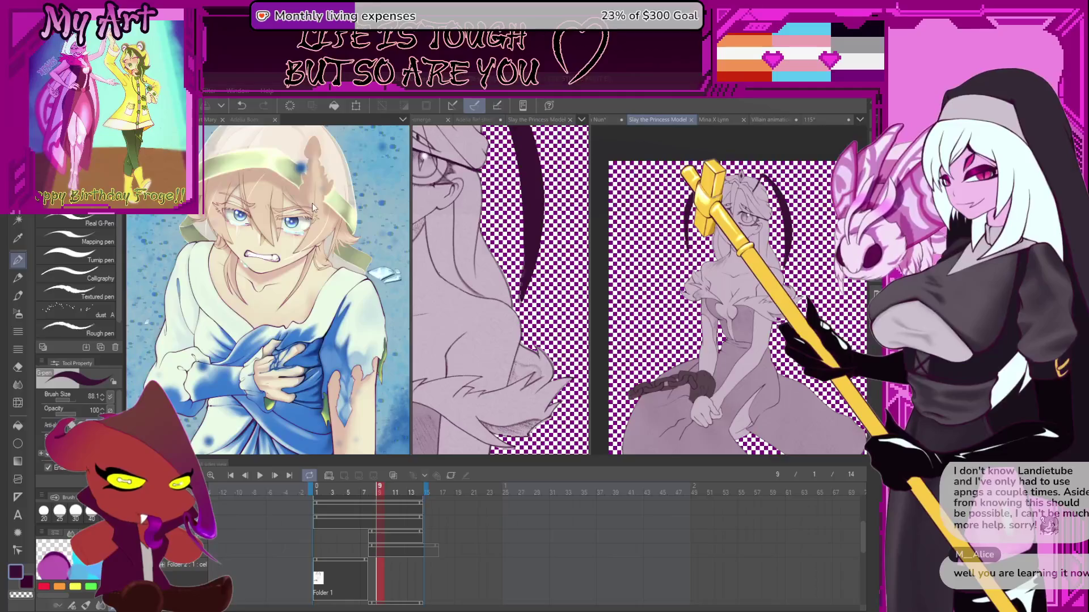
pyautogui.scroll(2, 665, 442)
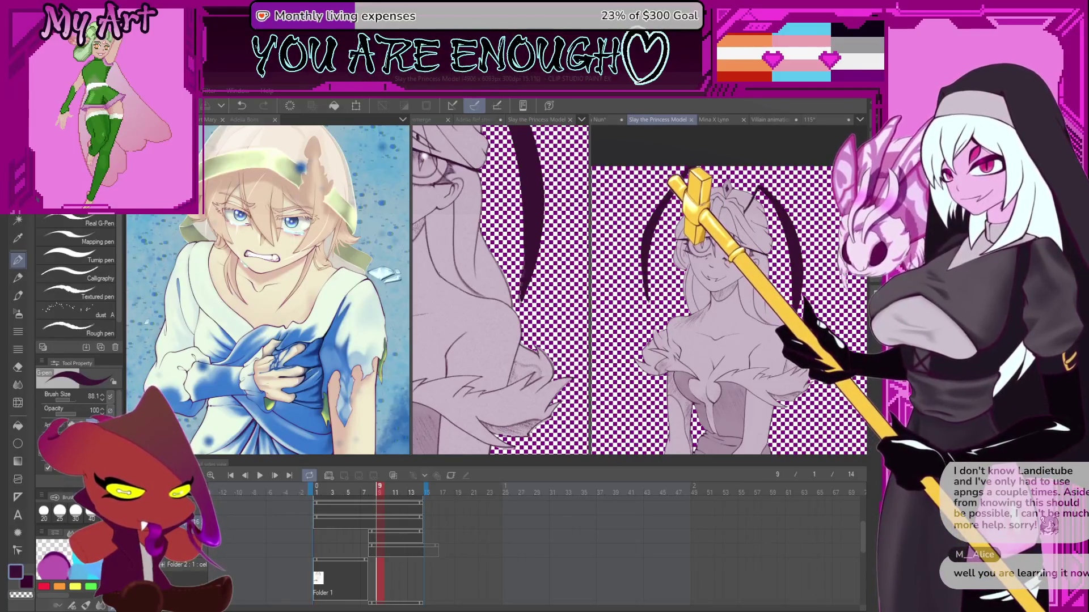
# - Show the sketch on a white background, enlarge the brush to about 304, and frame the head and antenna
pyautogui.hotkey('ctrl', 'z')
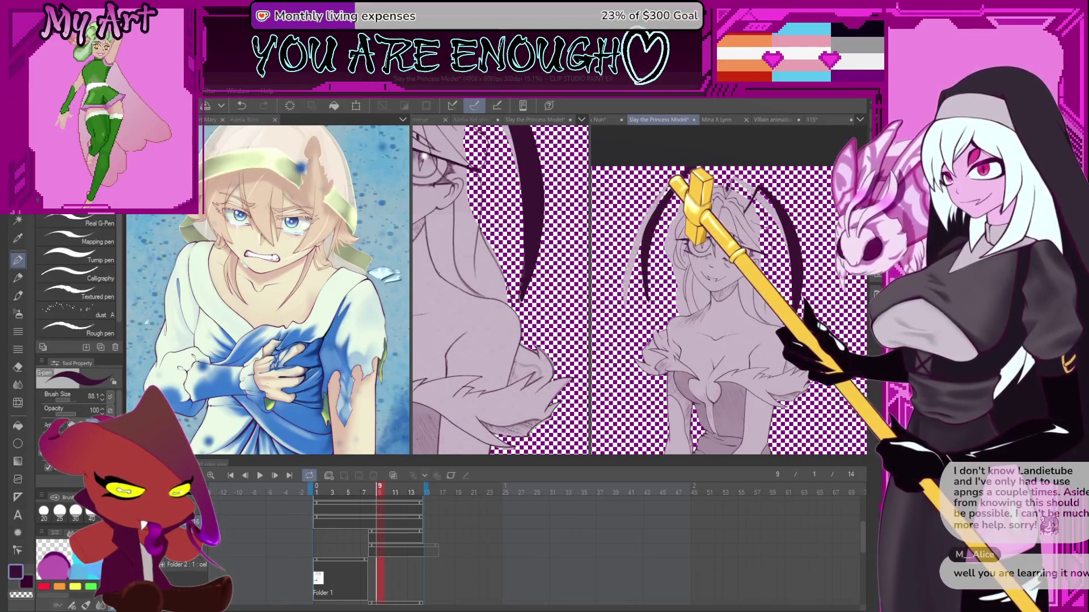
pyautogui.hotkey('ctrl', 'z')
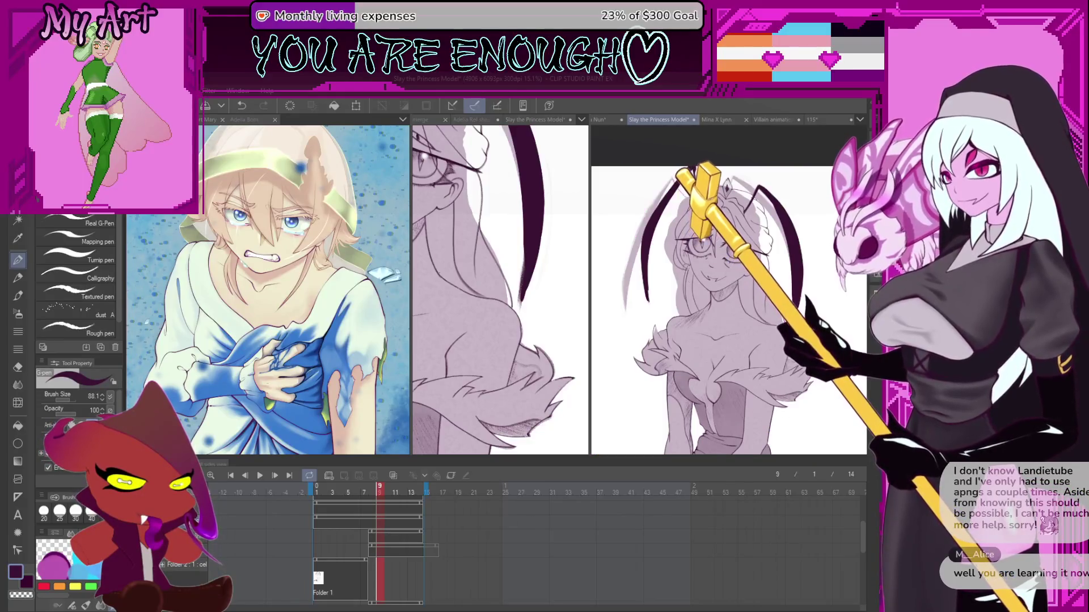
pyautogui.scroll(2, 647, 310)
pyautogui.moveTo(645, 311); pyautogui.dragTo(651, 255)
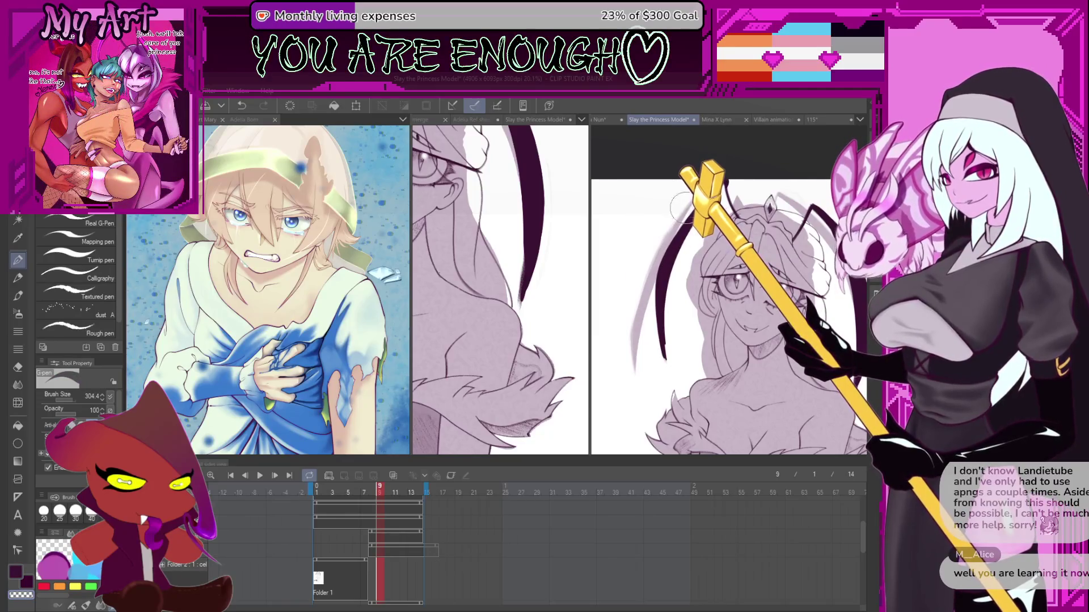
pyautogui.moveTo(731, 189); pyautogui.dragTo(730, 170)
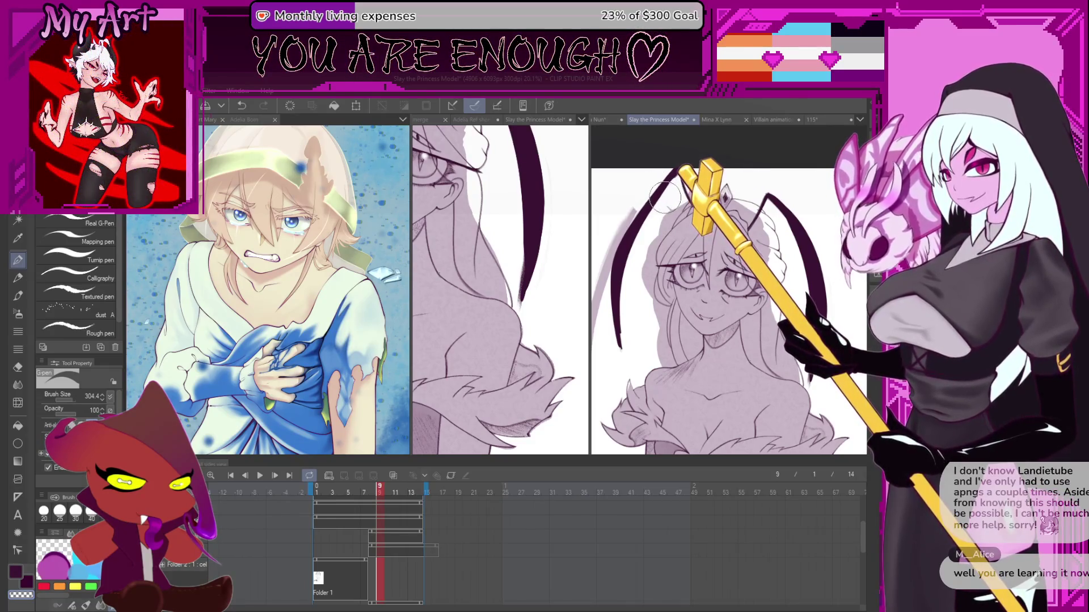
pyautogui.scroll(-2, 664, 196)
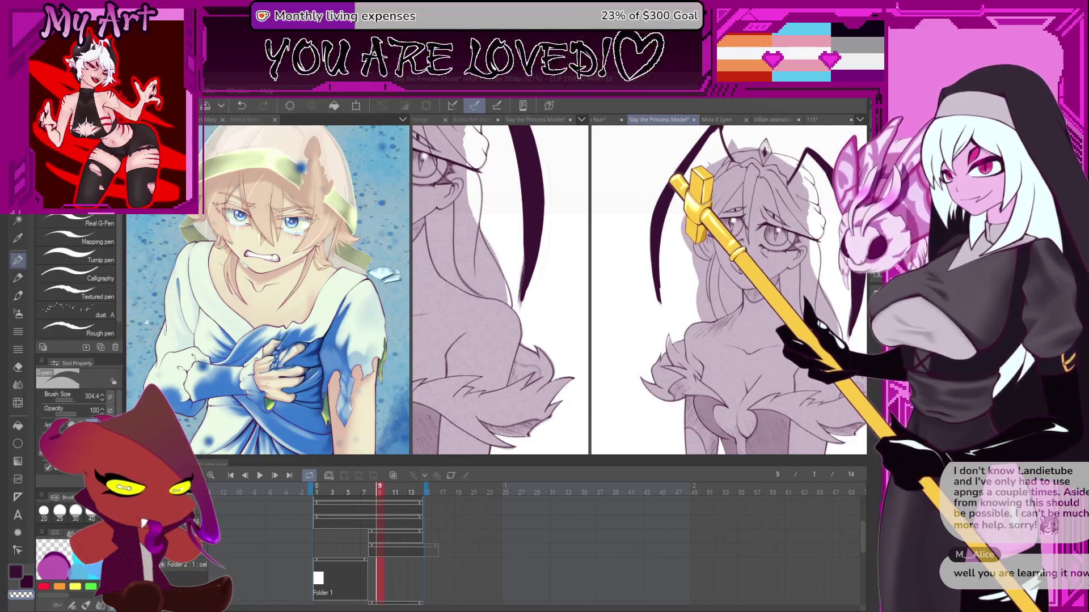
pyautogui.moveTo(783, 363)
pyautogui.mouseDown()
pyautogui.moveTo(751, 422)
pyautogui.moveTo(675, 313)
pyautogui.mouseUp()
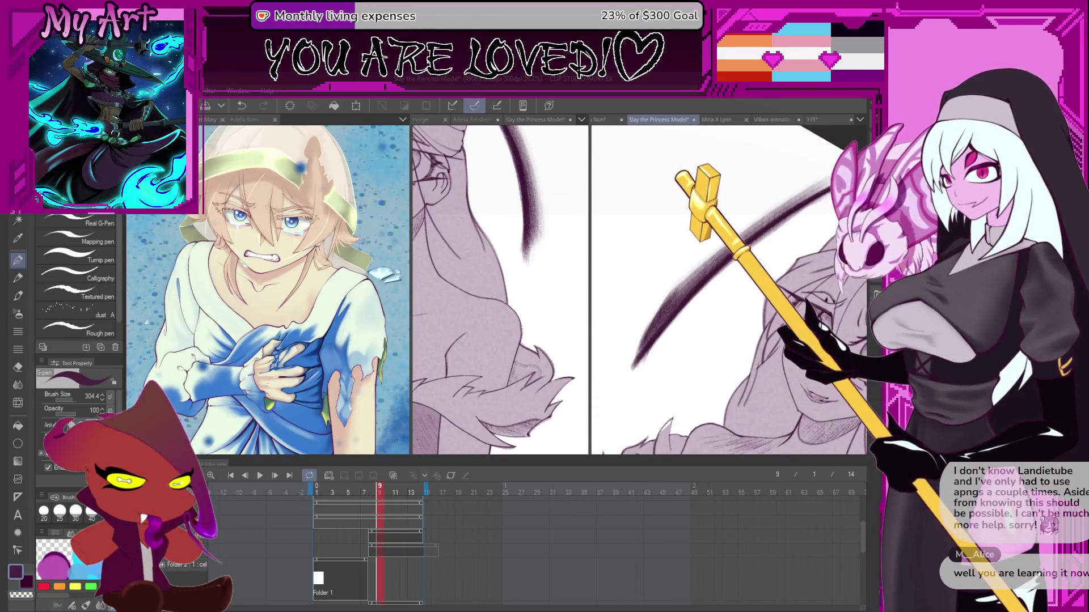
# - On frame 9, pick a dark colour and ink the antenna's thinner lower tip, removing stray marks
pyautogui.keyDown('alt'); pyautogui.click(669, 329); pyautogui.keyUp('alt')
pyautogui.moveTo(641, 363); pyautogui.dragTo(634, 371)
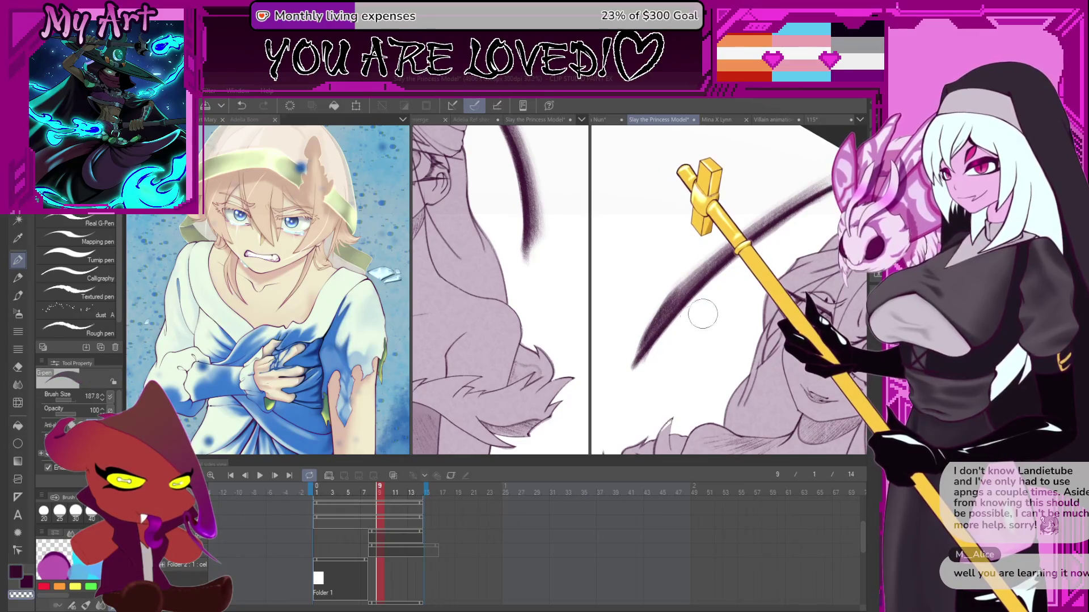
pyautogui.hotkey('ctrl', 'z')
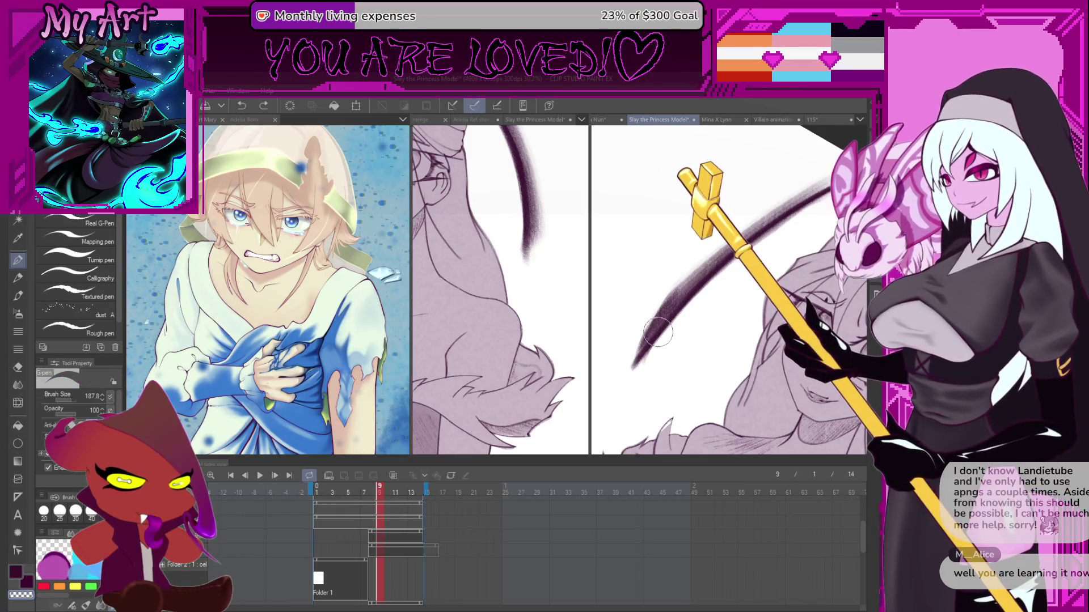
pyautogui.moveTo(692, 301); pyautogui.dragTo(630, 367)
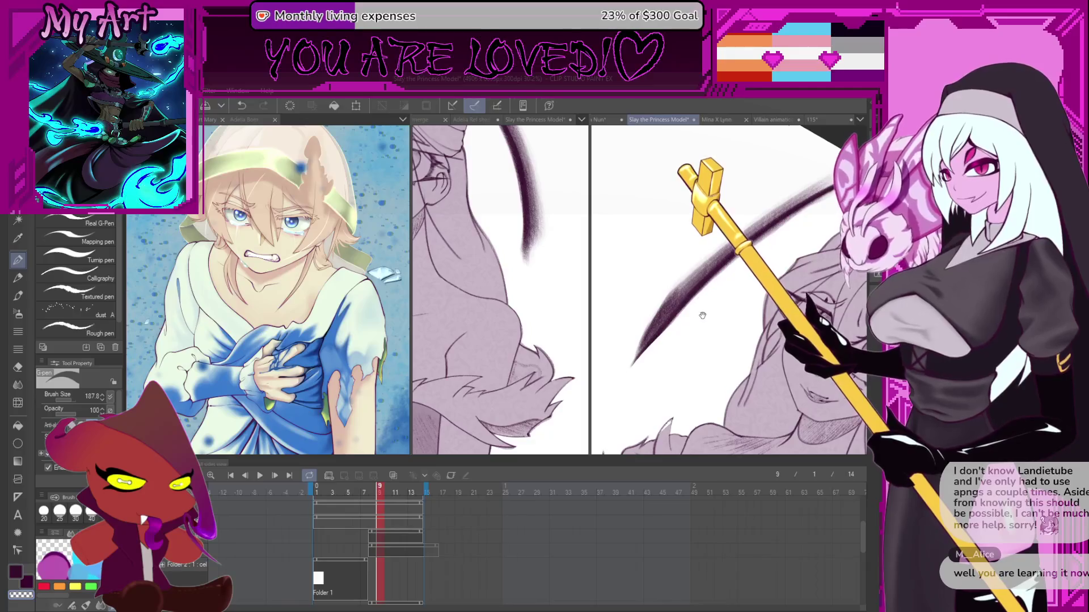
pyautogui.moveTo(702, 315); pyautogui.dragTo(791, 226)
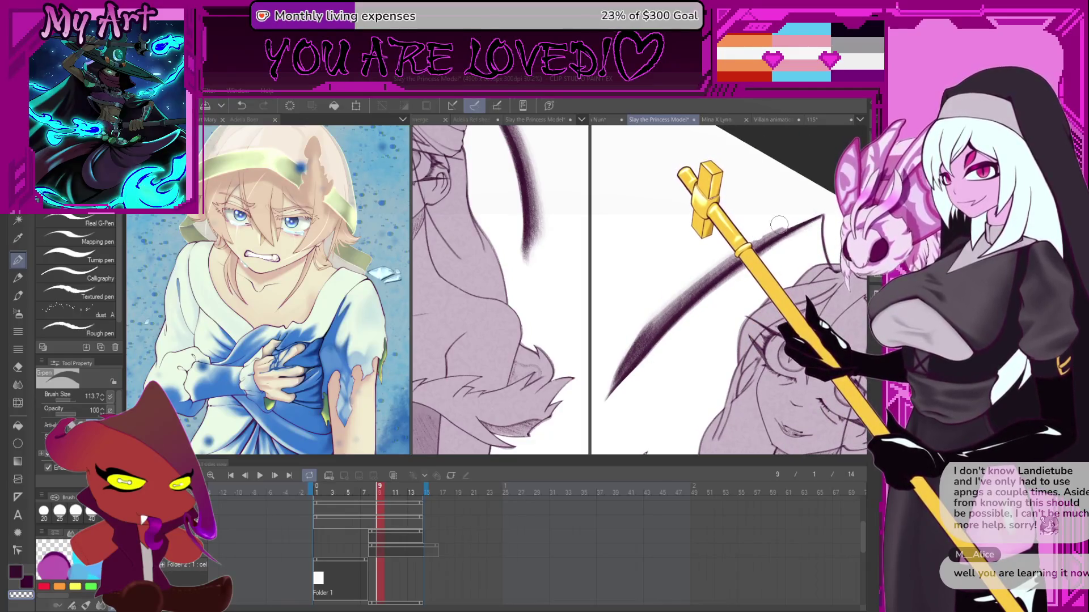
pyautogui.hotkey('ctrl', 'z')
pyautogui.hotkey('ctrl', 'z')
pyautogui.hotkey('ctrl', 'z')
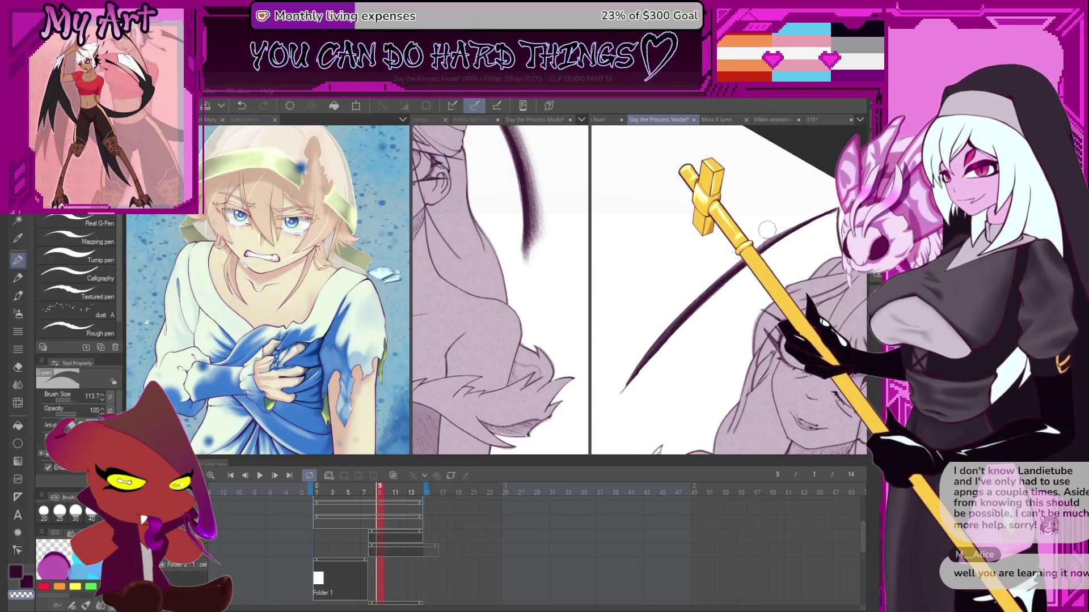
pyautogui.moveTo(622, 391)
pyautogui.mouseDown()
pyautogui.moveTo(655, 340)
pyautogui.moveTo(655, 305)
pyautogui.mouseUp()
pyautogui.hotkey('ctrl', 'z')
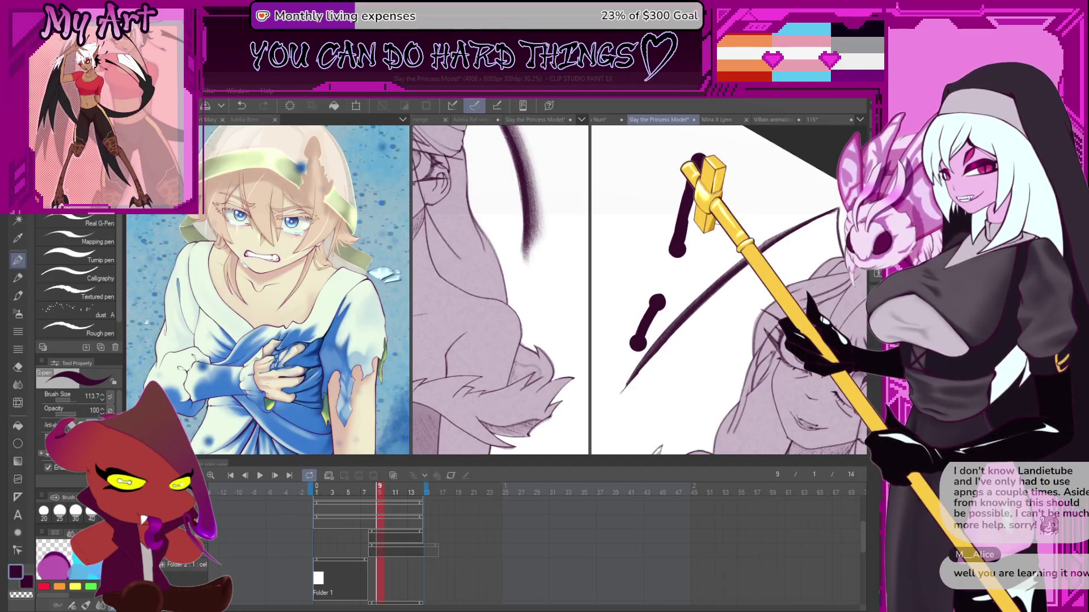
pyautogui.hotkey('ctrl', 'z')
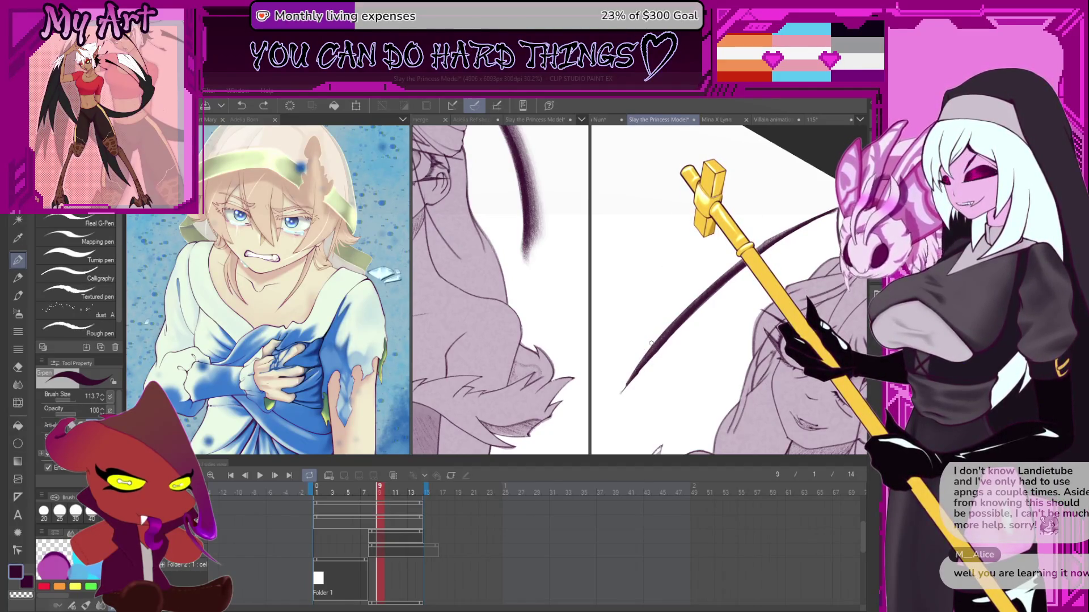
# - Try several thick dark strokes along the antenna down to its tip, undoing each attempt
pyautogui.moveTo(652, 342)
pyautogui.mouseDown()
pyautogui.moveTo(647, 374)
pyautogui.moveTo(597, 414)
pyautogui.moveTo(745, 275)
pyautogui.mouseUp()
pyautogui.hotkey('ctrl', 'z')
pyautogui.moveTo(605, 410); pyautogui.dragTo(708, 299)
pyautogui.hotkey('ctrl', 'z')
pyautogui.moveTo(605, 409)
pyautogui.mouseDown()
pyautogui.moveTo(709, 299)
pyautogui.moveTo(823, 225)
pyautogui.mouseUp()
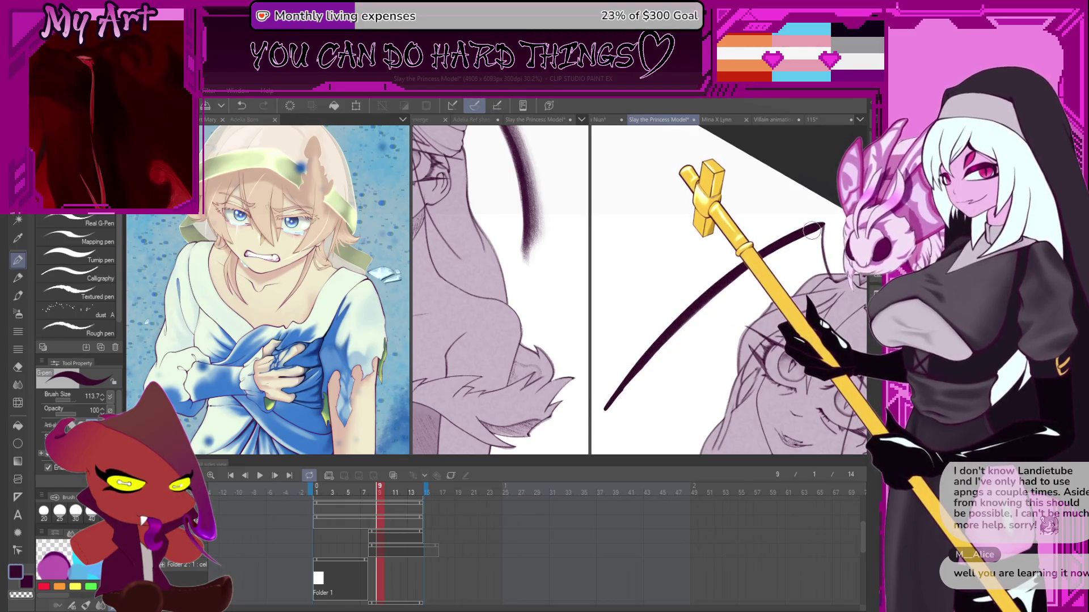
pyautogui.hotkey('ctrl', 'z')
pyautogui.moveTo(645, 348); pyautogui.dragTo(603, 407)
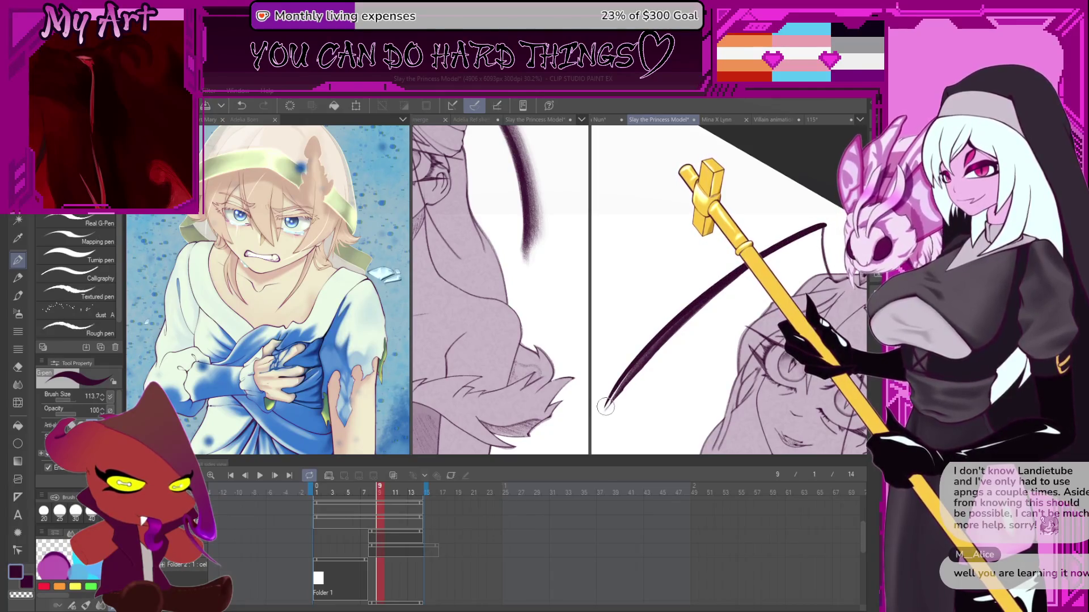
pyautogui.hotkey('ctrl', 'z')
# - Thicken and darken the antenna from its tip up through the middle section
pyautogui.moveTo(615, 395); pyautogui.dragTo(747, 274)
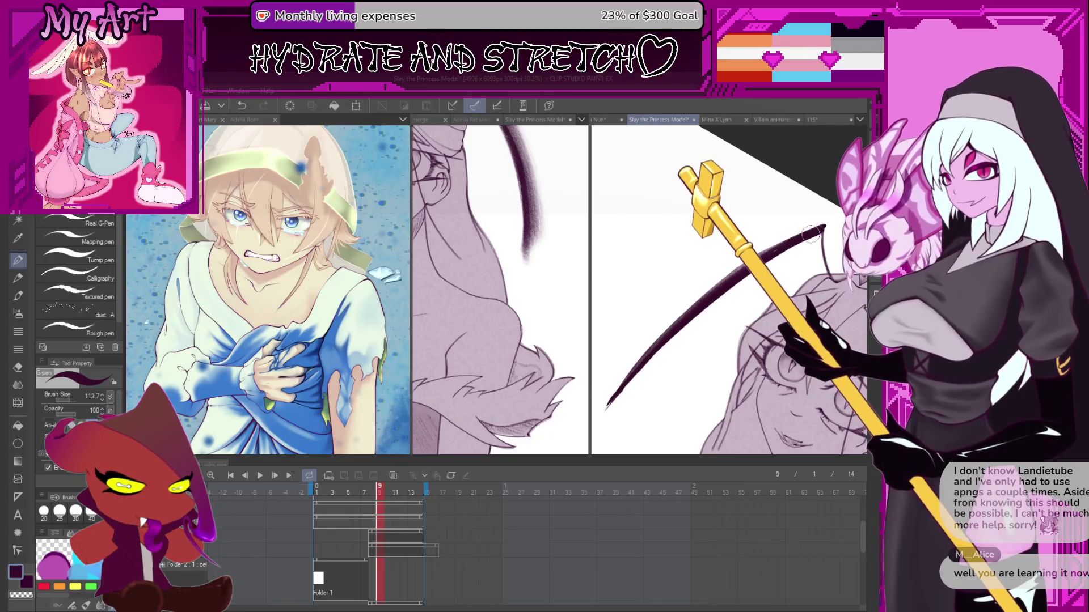
pyautogui.moveTo(644, 353); pyautogui.dragTo(763, 252)
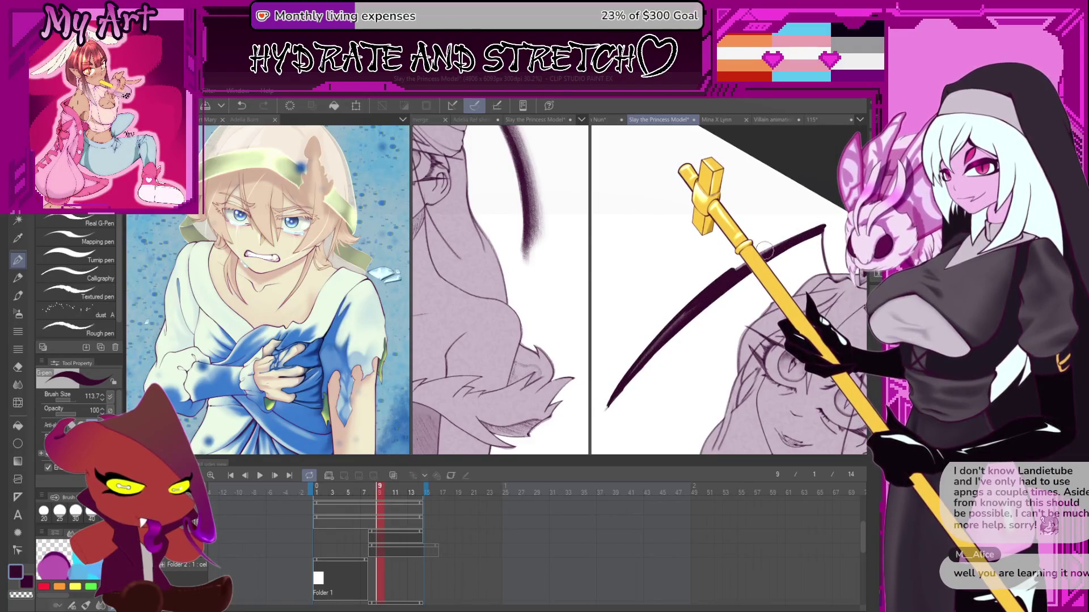
pyautogui.hotkey('ctrl', 'z')
pyautogui.moveTo(700, 300)
pyautogui.mouseDown()
pyautogui.moveTo(632, 363)
pyautogui.moveTo(604, 408)
pyautogui.mouseUp()
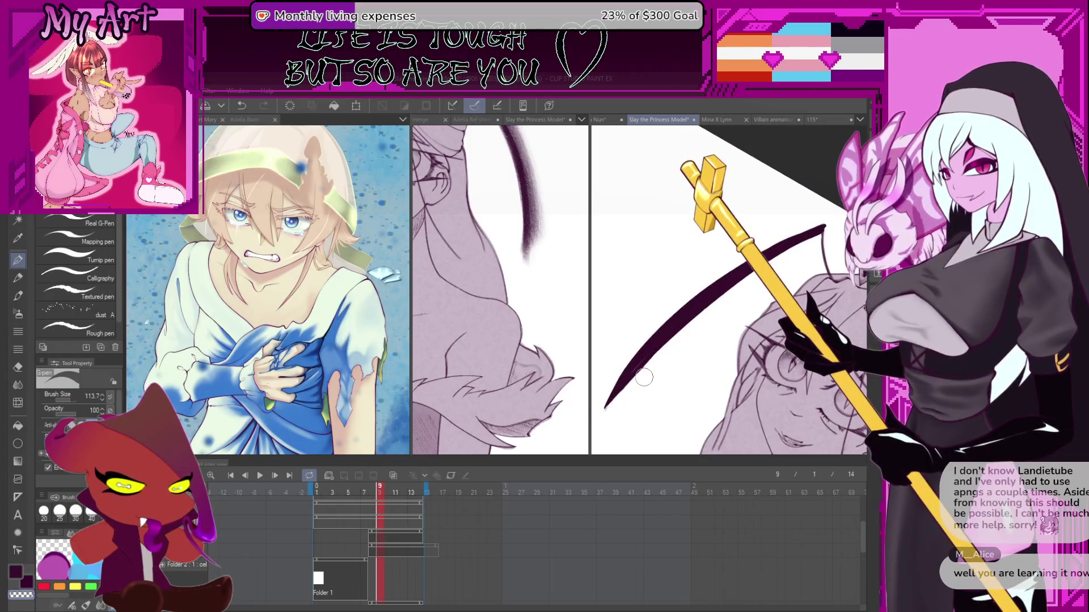
pyautogui.hotkey('ctrl', 'z')
pyautogui.moveTo(607, 400); pyautogui.dragTo(696, 296)
# - Re-angle the view and darken and thicken the antenna's lower curve in the dark colour
pyautogui.moveTo(744, 265)
pyautogui.mouseDown()
pyautogui.moveTo(681, 217)
pyautogui.moveTo(658, 272)
pyautogui.mouseUp()
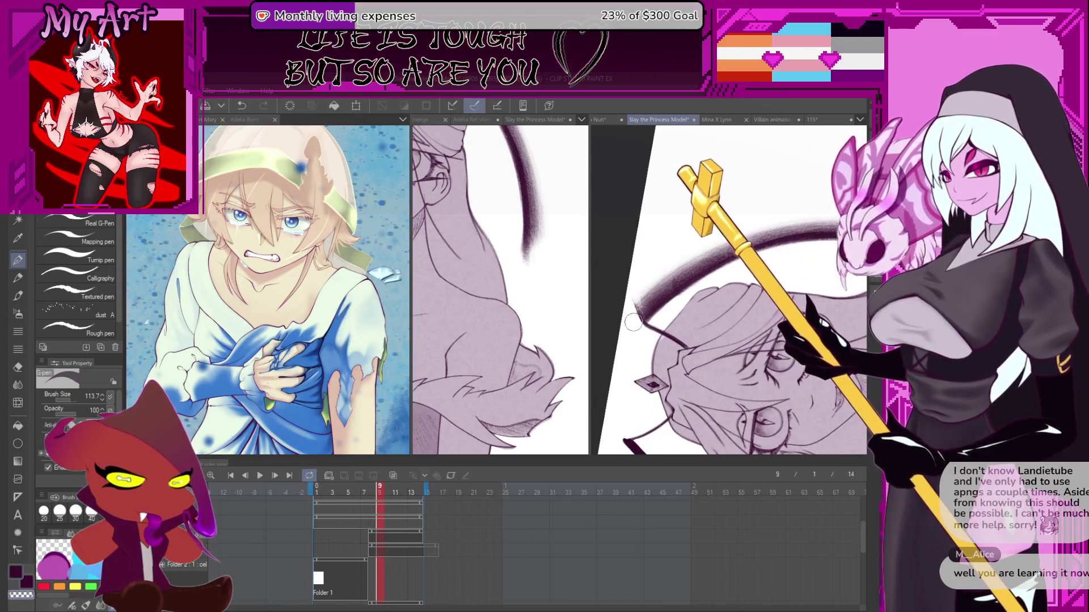
pyautogui.moveTo(626, 316); pyautogui.dragTo(660, 316)
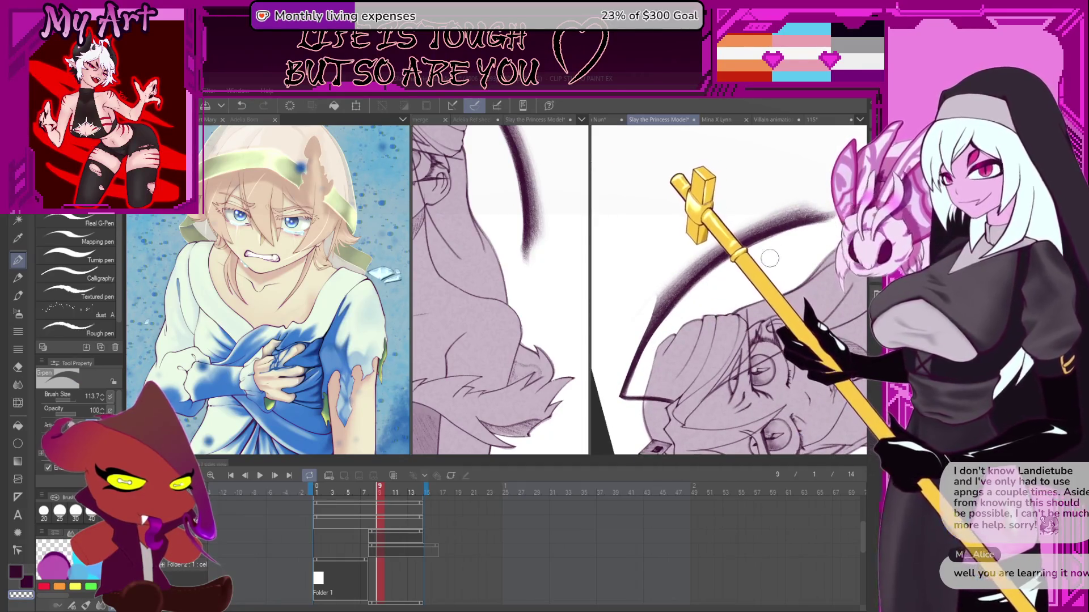
pyautogui.moveTo(786, 240); pyautogui.dragTo(661, 377)
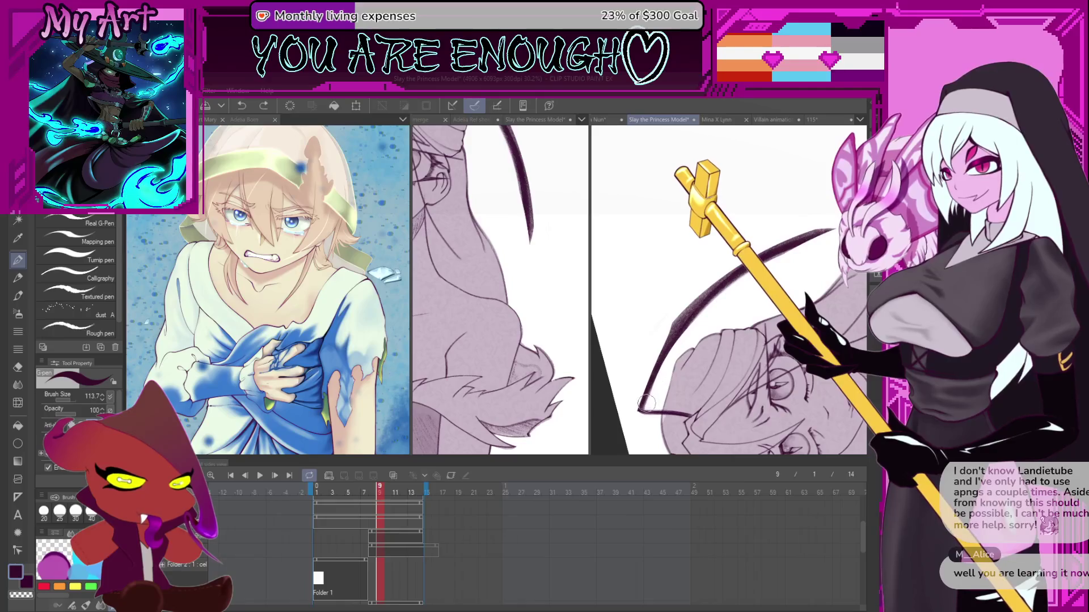
pyautogui.moveTo(639, 412); pyautogui.dragTo(649, 328)
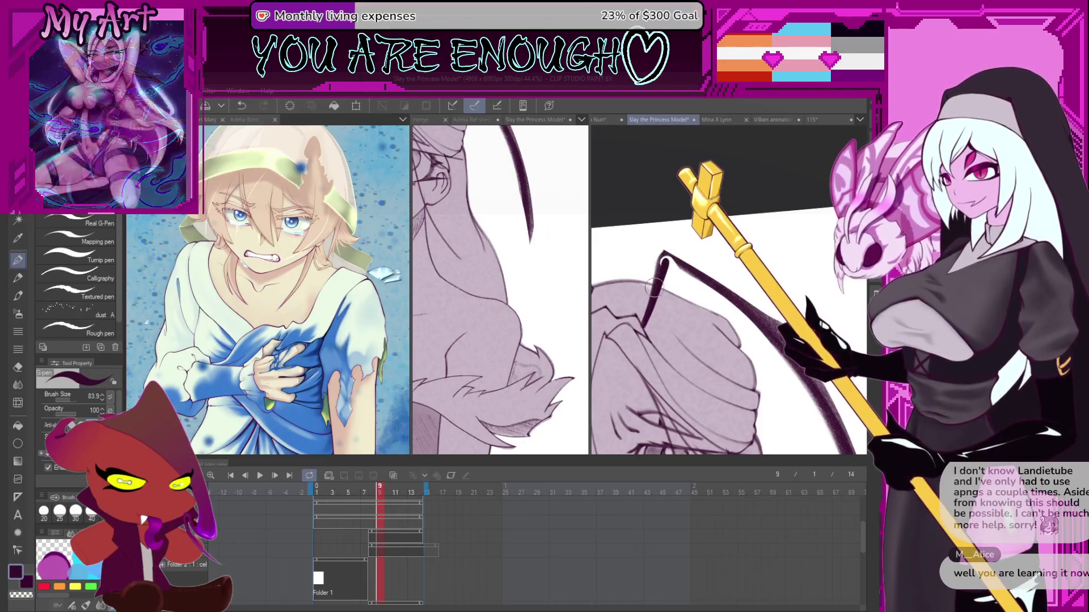
pyautogui.moveTo(673, 259)
pyautogui.mouseDown()
pyautogui.moveTo(662, 368)
pyautogui.moveTo(646, 386)
pyautogui.mouseUp()
pyautogui.keyDown('alt'); pyautogui.click(641, 388); pyautogui.keyUp('alt')
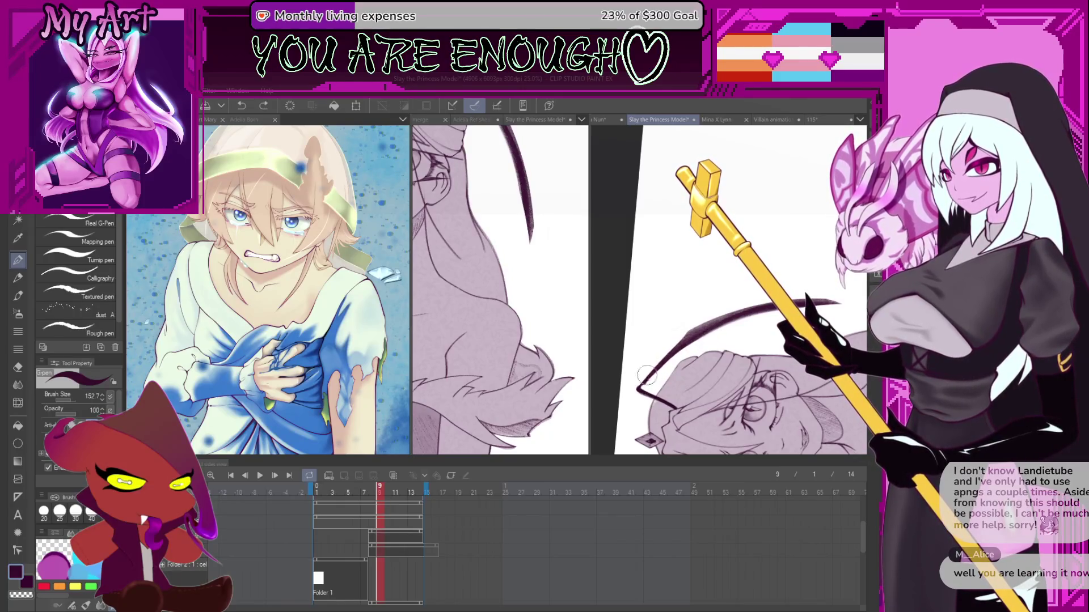
pyautogui.moveTo(639, 387); pyautogui.dragTo(707, 324)
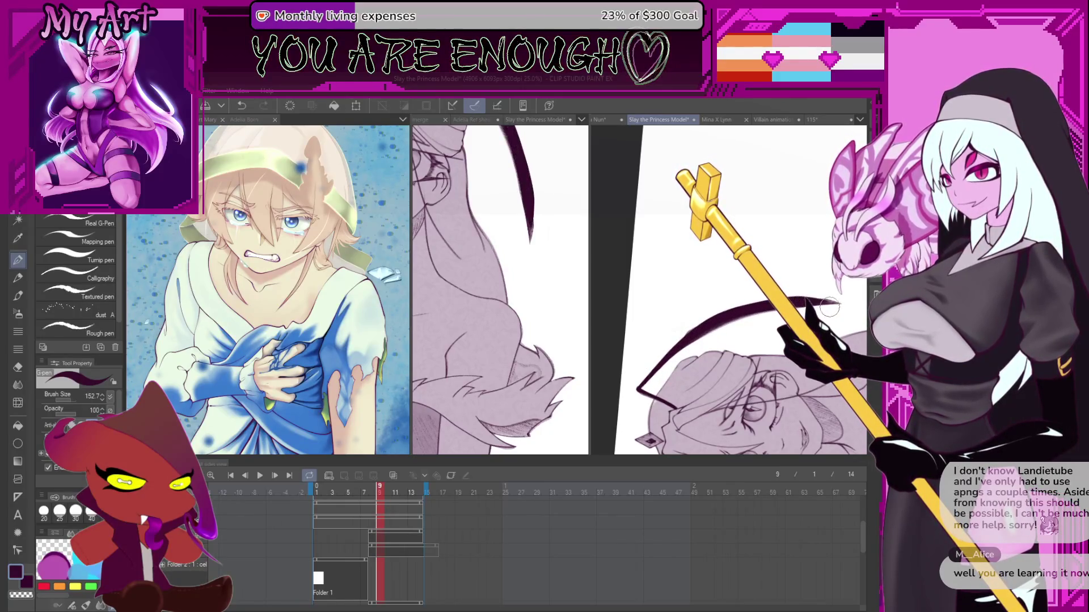
pyautogui.moveTo(641, 387); pyautogui.dragTo(719, 321)
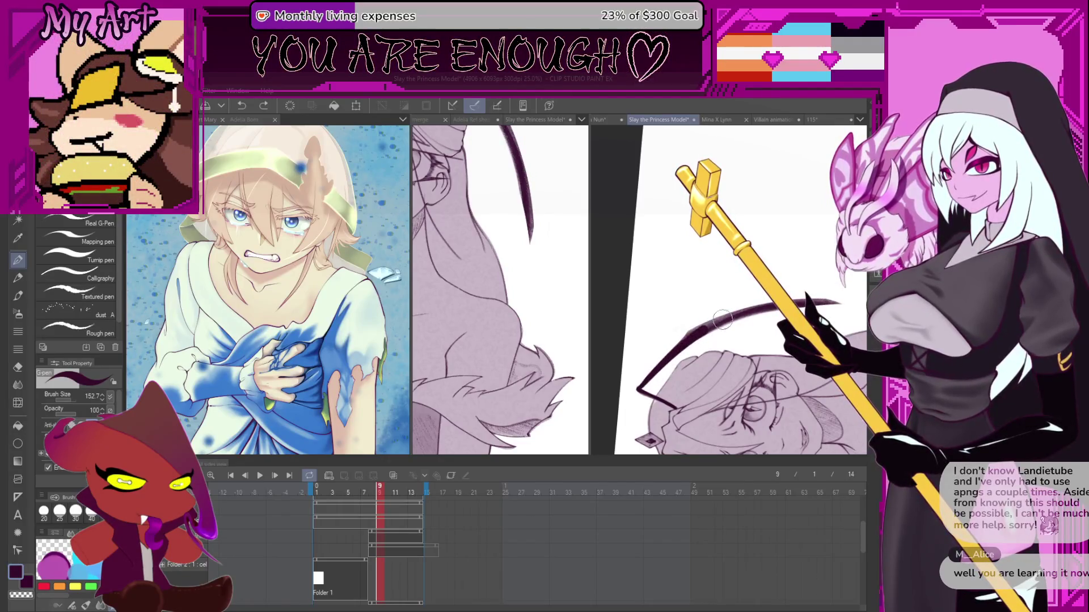
pyautogui.hotkey('ctrl', 'z')
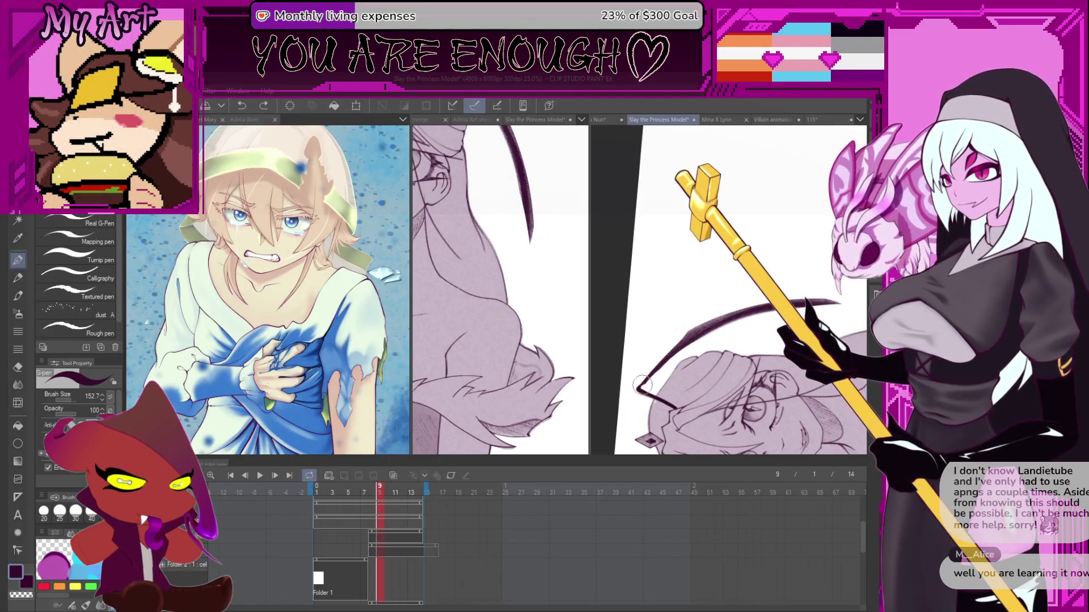
# - Darken the antenna's upper and lower curves, then straighten the rotated view to check the result
pyautogui.moveTo(755, 309); pyautogui.dragTo(838, 301)
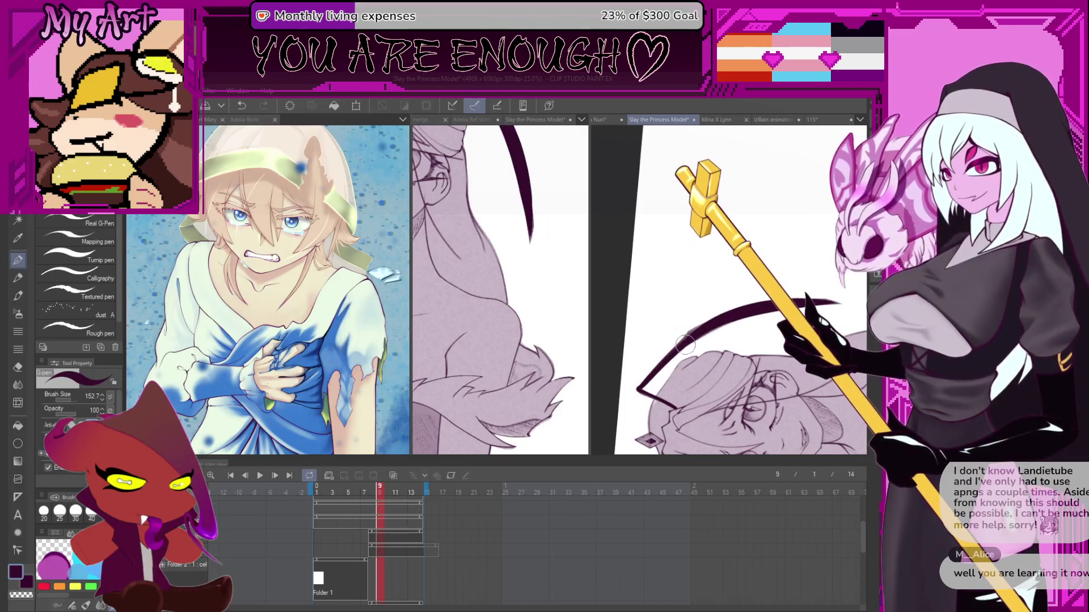
pyautogui.scroll(1, 708, 322)
pyautogui.moveTo(635, 388); pyautogui.dragTo(705, 318)
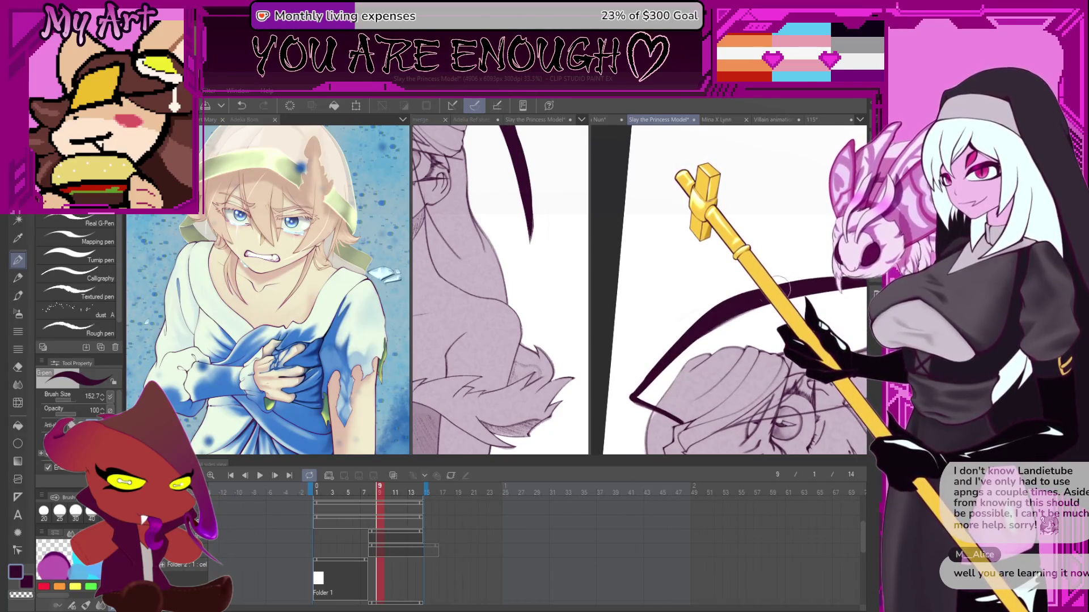
pyautogui.press('-')
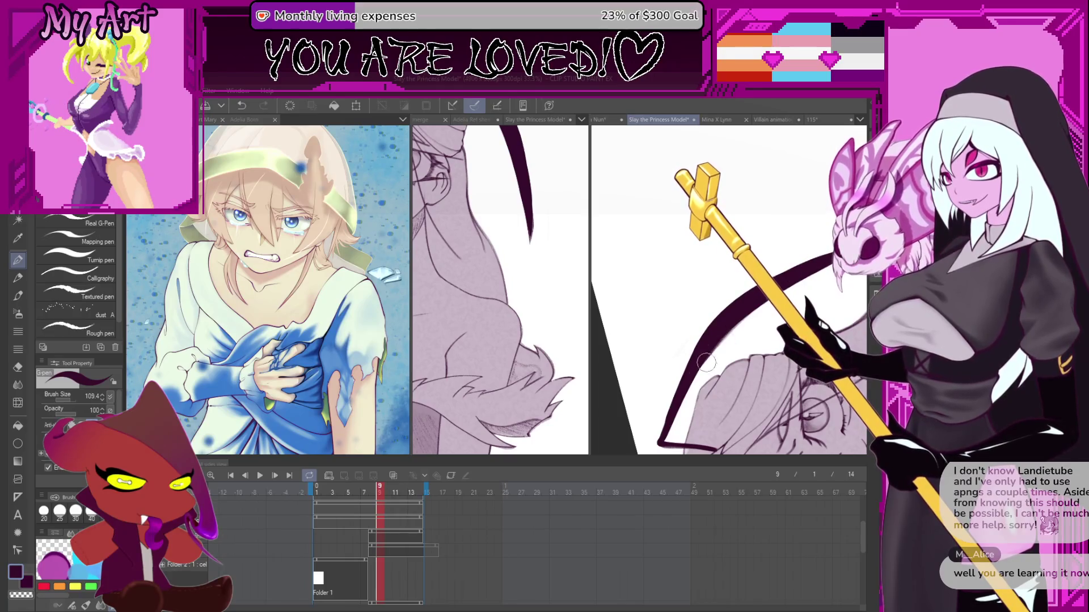
pyautogui.press('-')
pyautogui.hotkey('ctrl', 'z')
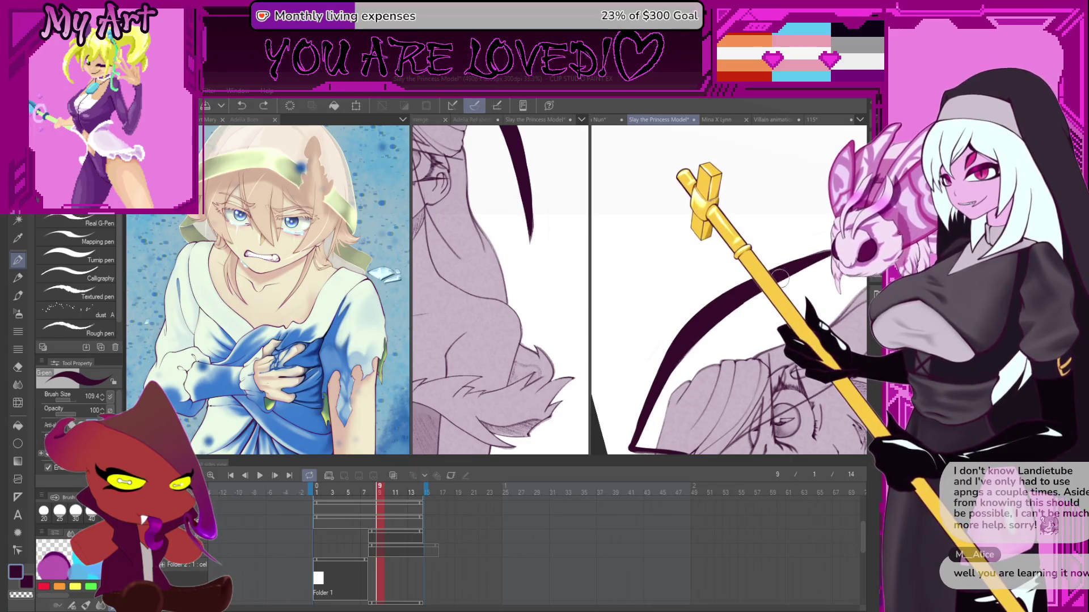
pyautogui.press('-')
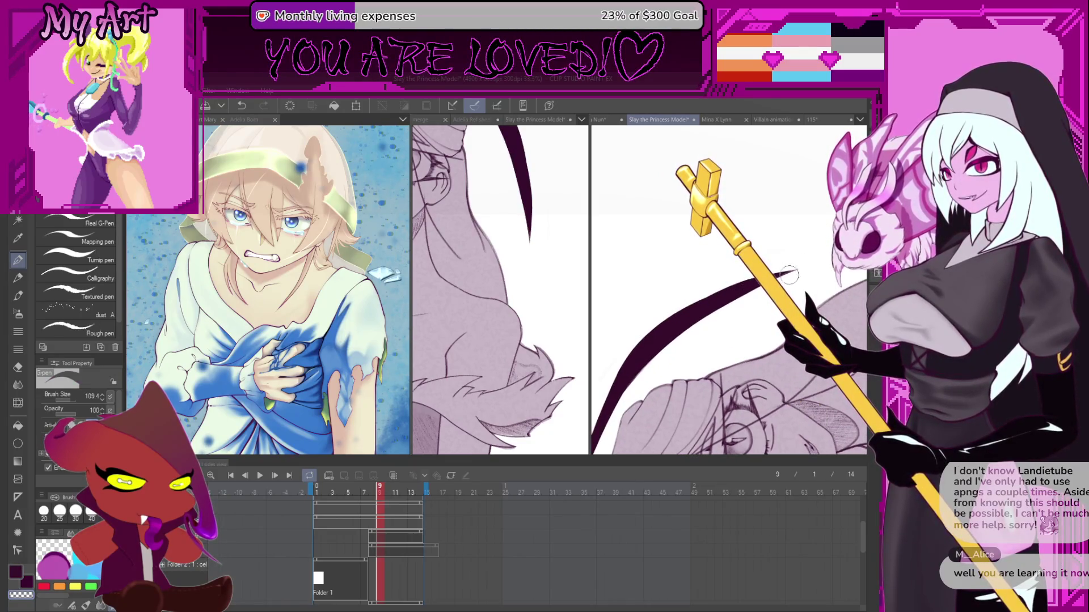
pyautogui.scroll(-3, 702, 335)
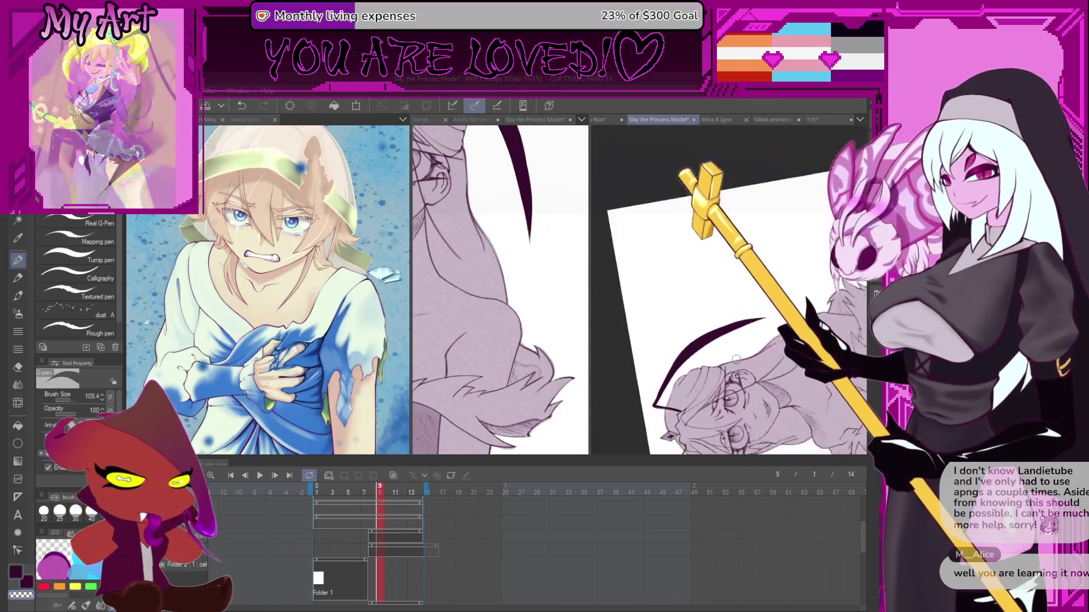
pyautogui.press('^')
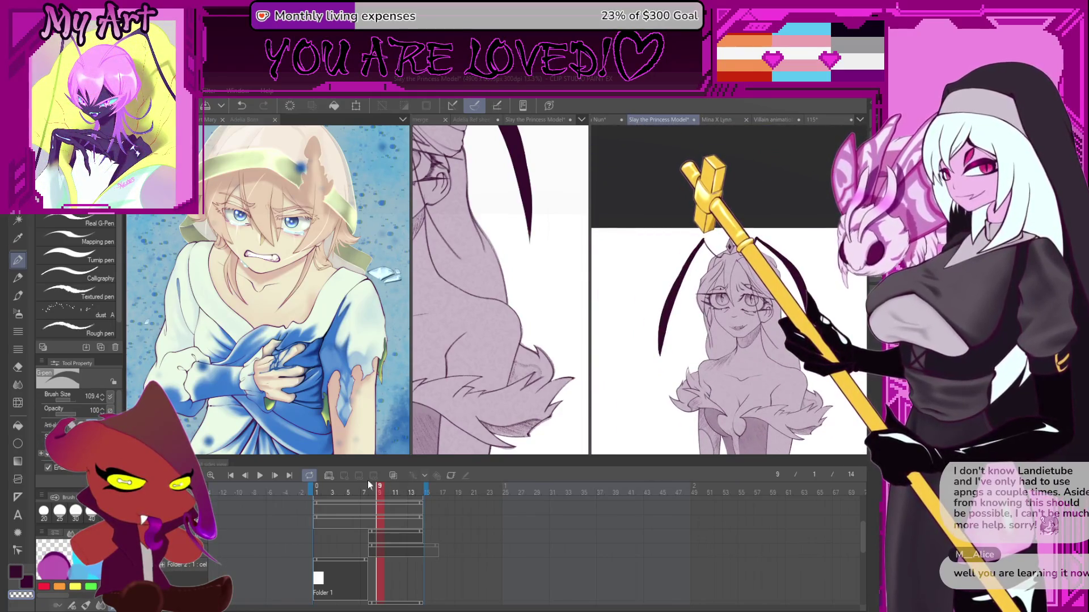
# - On frame 6, try dark antenna strokes over the sketch, discarding the too-thick ones
pyautogui.click(352, 491)
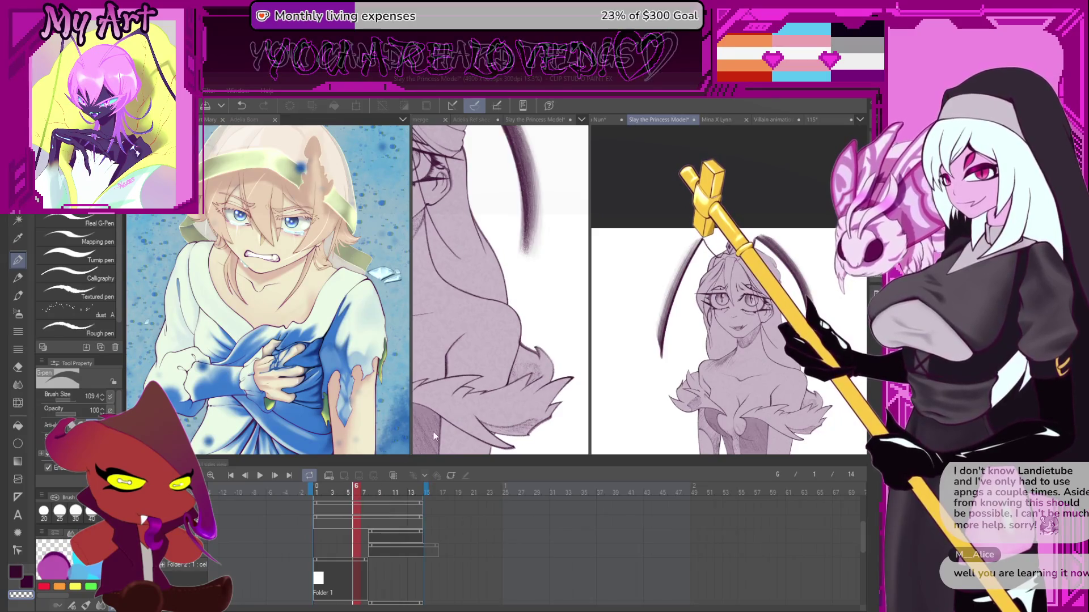
pyautogui.scroll(3, 678, 298)
pyautogui.moveTo(678, 299); pyautogui.dragTo(622, 377)
pyautogui.moveTo(606, 421); pyautogui.dragTo(692, 300)
pyautogui.hotkey('ctrl', 'z')
pyautogui.hotkey('ctrl', 'z')
pyautogui.moveTo(771, 218)
pyautogui.mouseDown()
pyautogui.moveTo(662, 319)
pyautogui.moveTo(612, 410)
pyautogui.mouseUp()
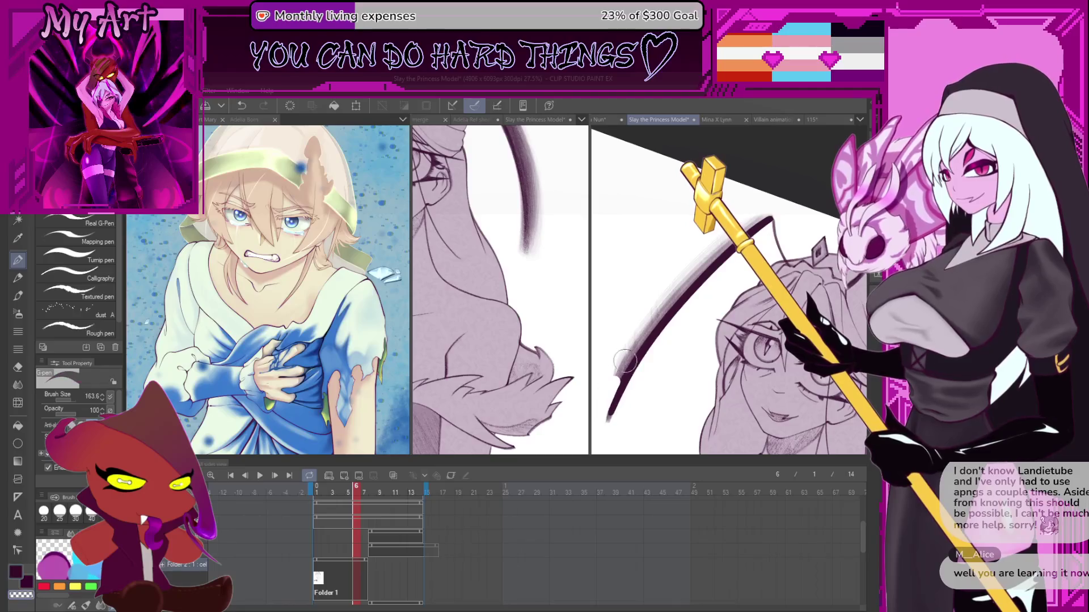
pyautogui.hotkey('ctrl', 'z')
# - Redraw the first antenna as a thick stroke running from its base to the tip
pyautogui.moveTo(607, 422); pyautogui.dragTo(629, 372)
pyautogui.hotkey('ctrl', 'z')
pyautogui.hotkey('ctrl', 'z')
pyautogui.moveTo(610, 423)
pyautogui.mouseDown()
pyautogui.moveTo(637, 346)
pyautogui.moveTo(672, 292)
pyautogui.moveTo(621, 399)
pyautogui.moveTo(639, 349)
pyautogui.moveTo(727, 241)
pyautogui.mouseUp()
pyautogui.hotkey('ctrl', 'z')
pyautogui.hotkey('ctrl', 'z')
pyautogui.hotkey('ctrl', 'z')
pyautogui.moveTo(680, 295); pyautogui.dragTo(610, 377)
pyautogui.hotkey('ctrl', 'z')
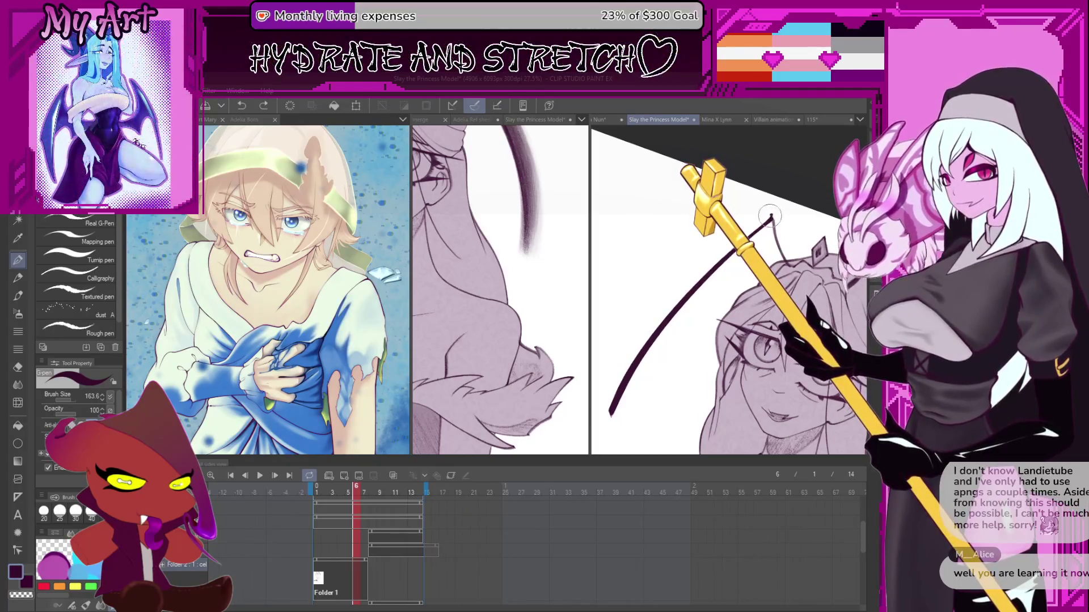
pyautogui.moveTo(670, 296)
pyautogui.mouseDown()
pyautogui.moveTo(621, 366)
pyautogui.moveTo(602, 429)
pyautogui.mouseUp()
# - Turn the view toward the other antenna and draw the second antenna stroke in dark ink
pyautogui.moveTo(681, 293)
pyautogui.mouseDown()
pyautogui.moveTo(699, 306)
pyautogui.moveTo(831, 230)
pyautogui.mouseUp()
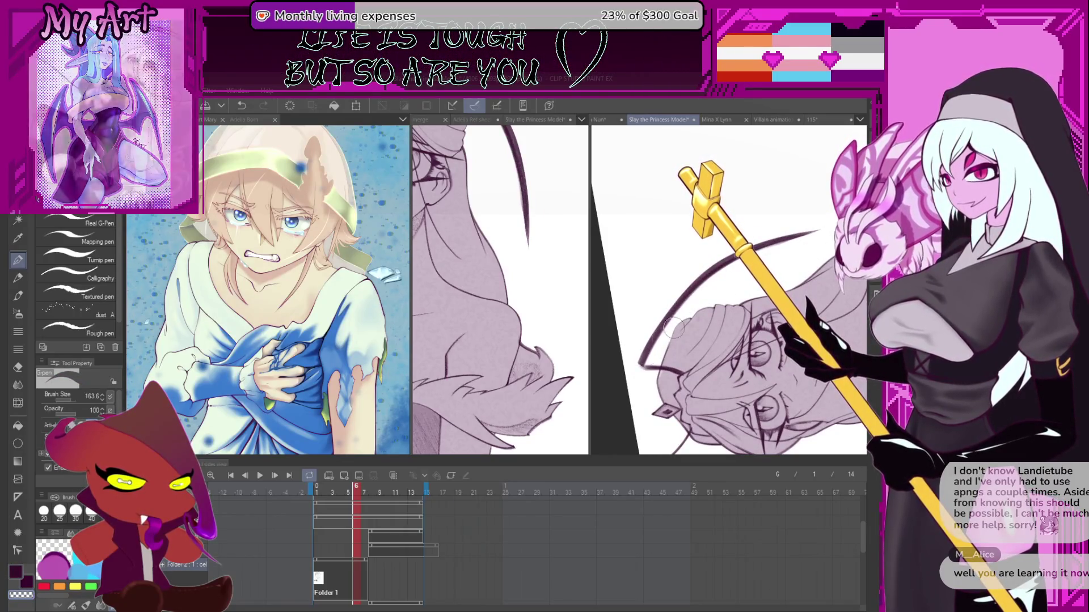
pyautogui.moveTo(653, 370); pyautogui.dragTo(623, 213)
pyautogui.hotkey('ctrl', 'z')
pyautogui.hotkey('ctrl', 'z')
pyautogui.moveTo(626, 283)
pyautogui.mouseDown()
pyautogui.moveTo(624, 211)
pyautogui.moveTo(657, 332)
pyautogui.moveTo(642, 362)
pyautogui.mouseUp()
pyautogui.hotkey('ctrl', 'z')
pyautogui.press('c')
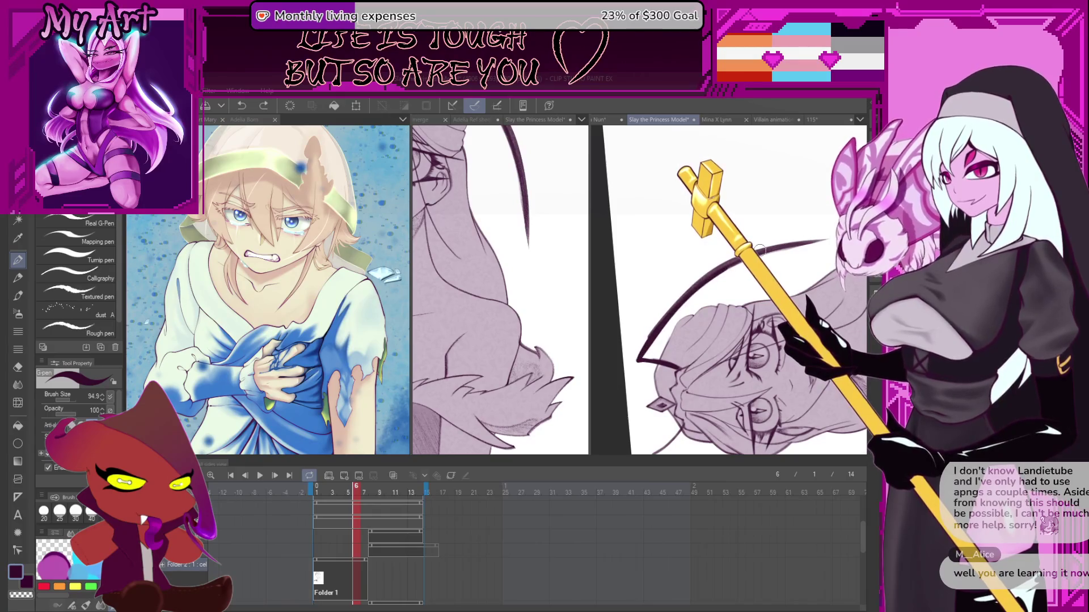
# - Complete the upper antenna curve and thicken the lower curve
pyautogui.moveTo(833, 241); pyautogui.dragTo(835, 239)
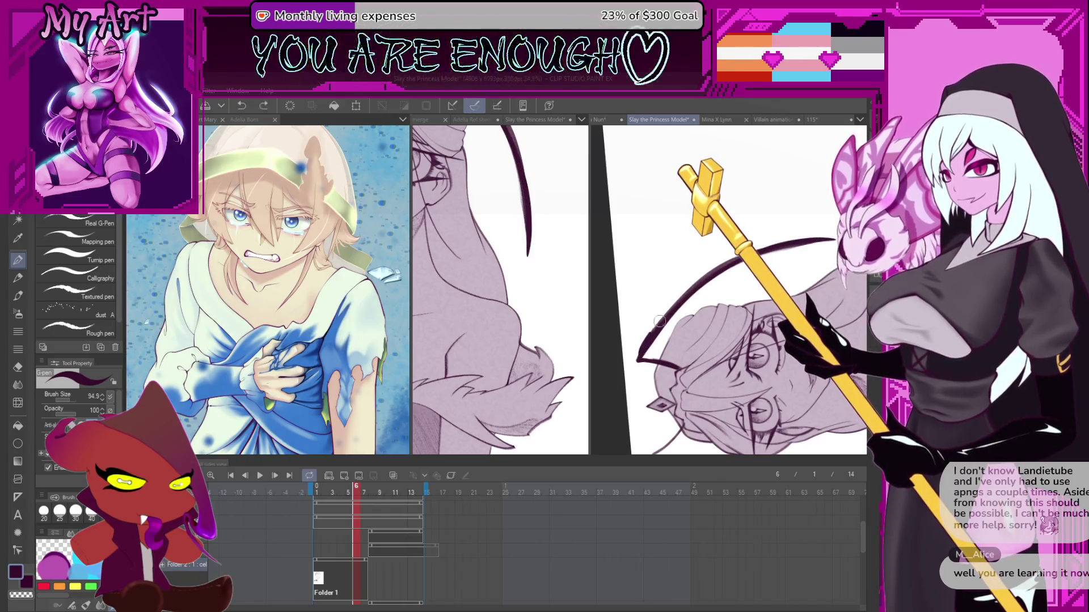
pyautogui.hotkey('ctrl', 'z')
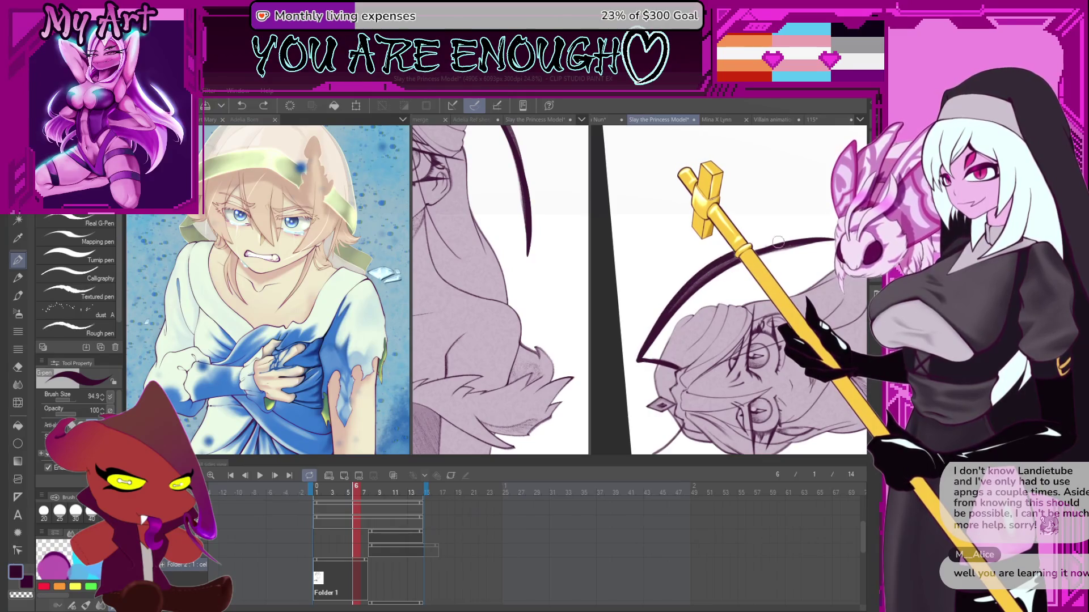
pyautogui.moveTo(774, 243); pyautogui.dragTo(822, 236)
pyautogui.moveTo(655, 323)
pyautogui.mouseDown()
pyautogui.moveTo(636, 361)
pyautogui.moveTo(798, 229)
pyautogui.mouseUp()
pyautogui.hotkey('ctrl', 'y')
pyautogui.scroll(1, 674, 338)
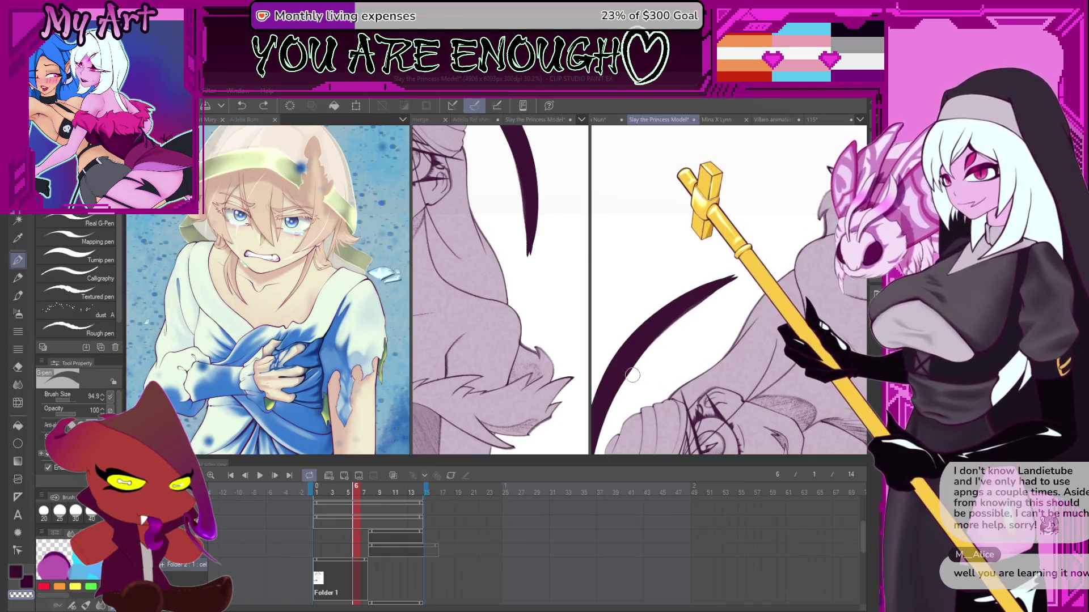
# - Refine the antenna tip by erasing part of it with the transparent colour
pyautogui.press('c')
pyautogui.press('c')
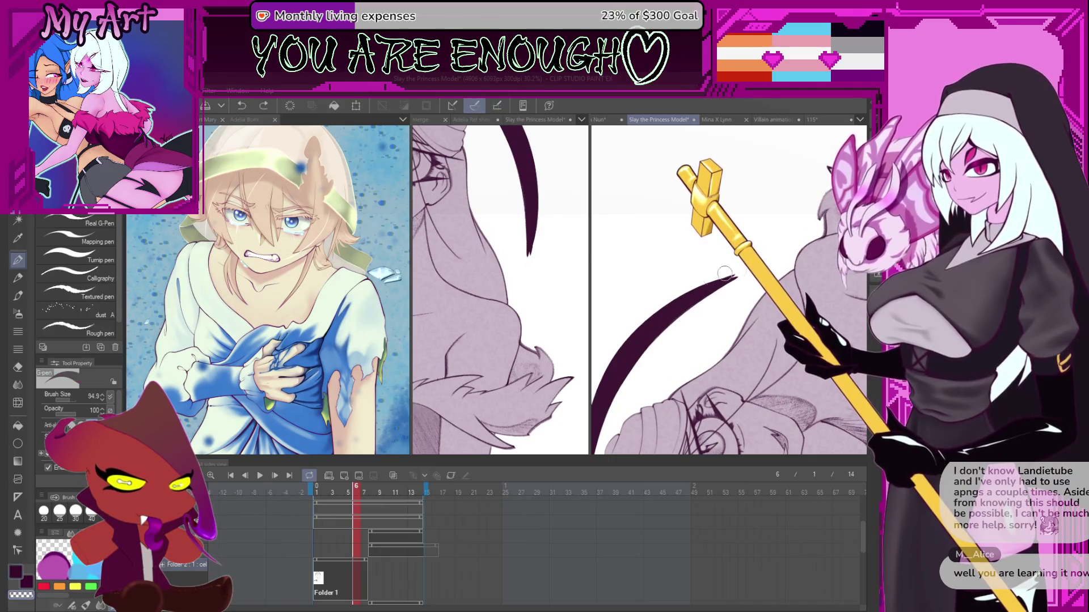
pyautogui.moveTo(728, 279); pyautogui.dragTo(740, 276)
pyautogui.hotkey('ctrl', 'z')
pyautogui.hotkey('ctrl', 'y')
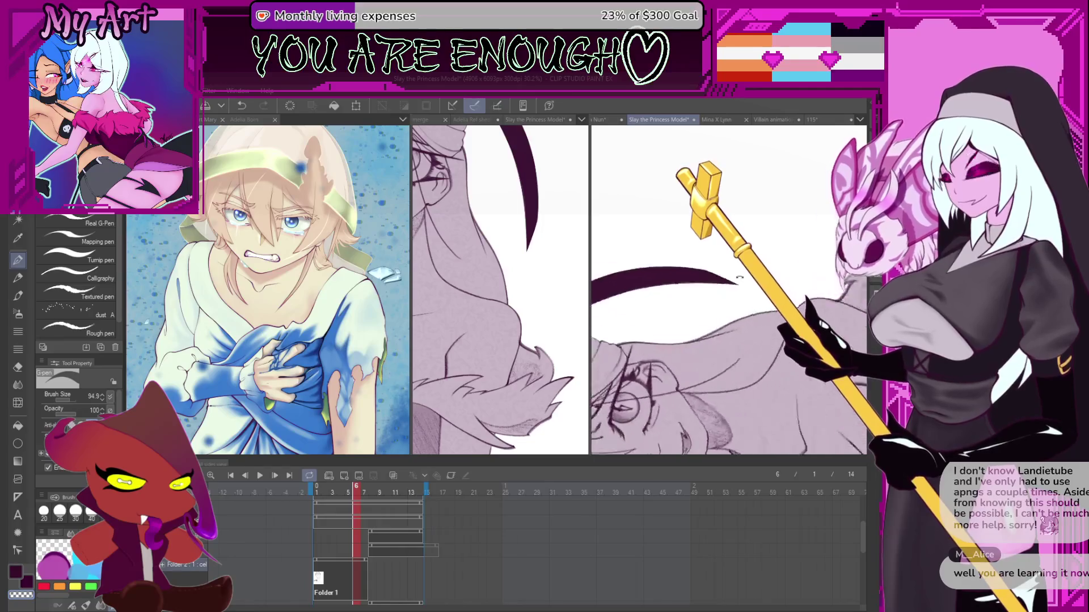
pyautogui.scroll(-5, 747, 276)
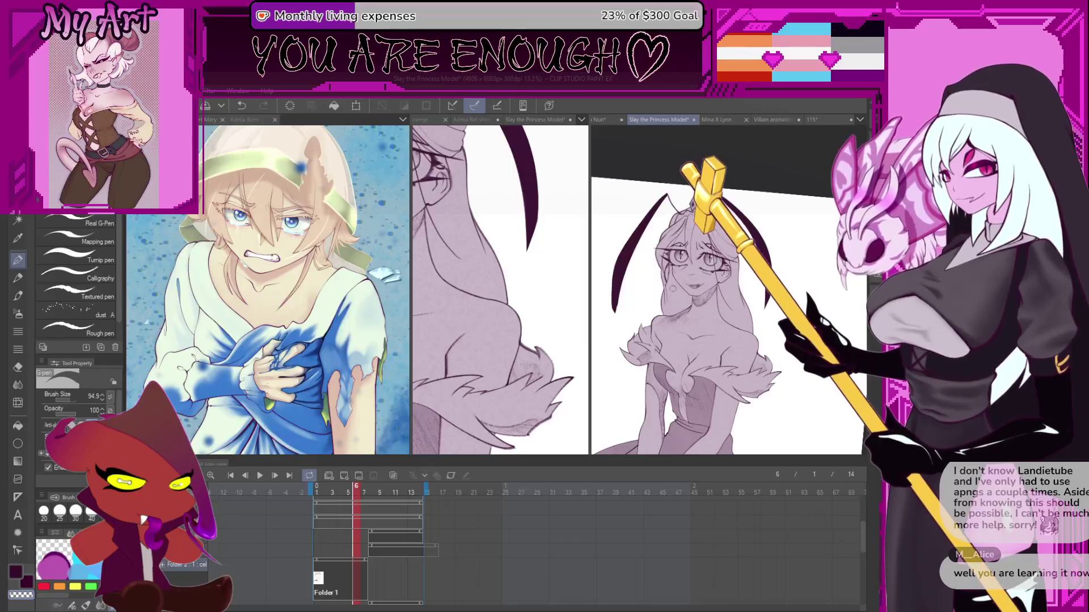
# - On frame 7, redraw the antenna as one thick, continuous dark curve
pyautogui.click(380, 494)
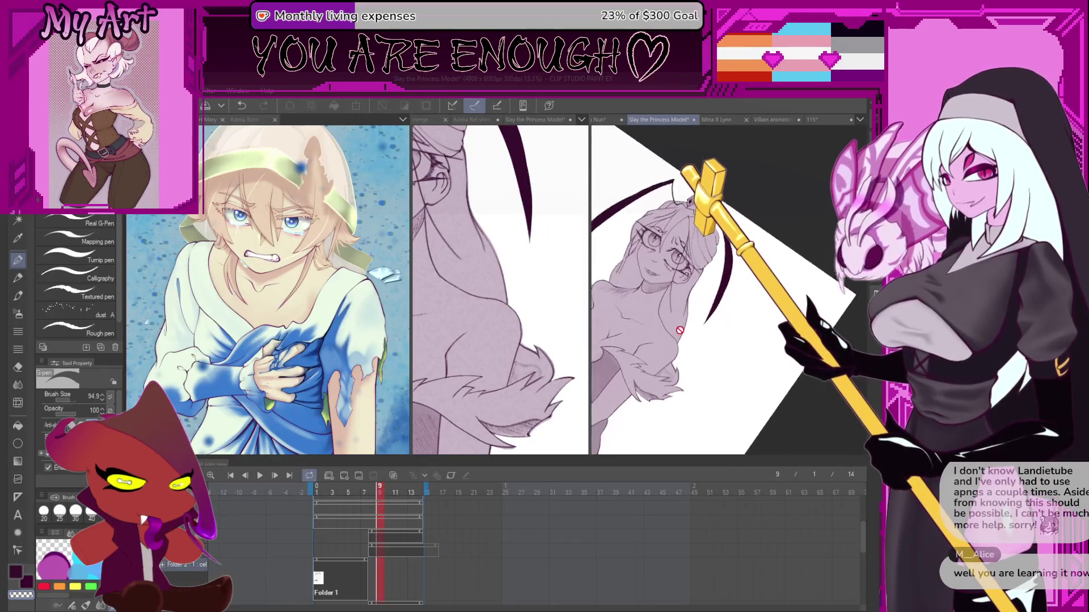
pyautogui.click(365, 489)
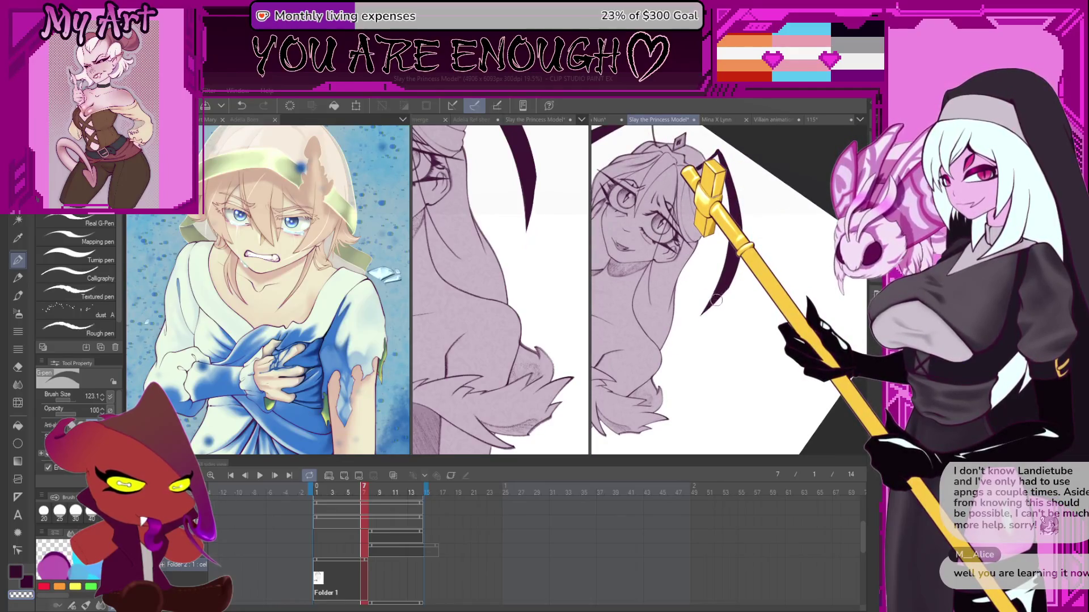
pyautogui.moveTo(744, 260); pyautogui.dragTo(640, 389)
pyautogui.hotkey('ctrl', 'z')
pyautogui.hotkey('ctrl', 'y')
pyautogui.hotkey('ctrl', 'z')
pyautogui.moveTo(724, 290); pyautogui.dragTo(641, 403)
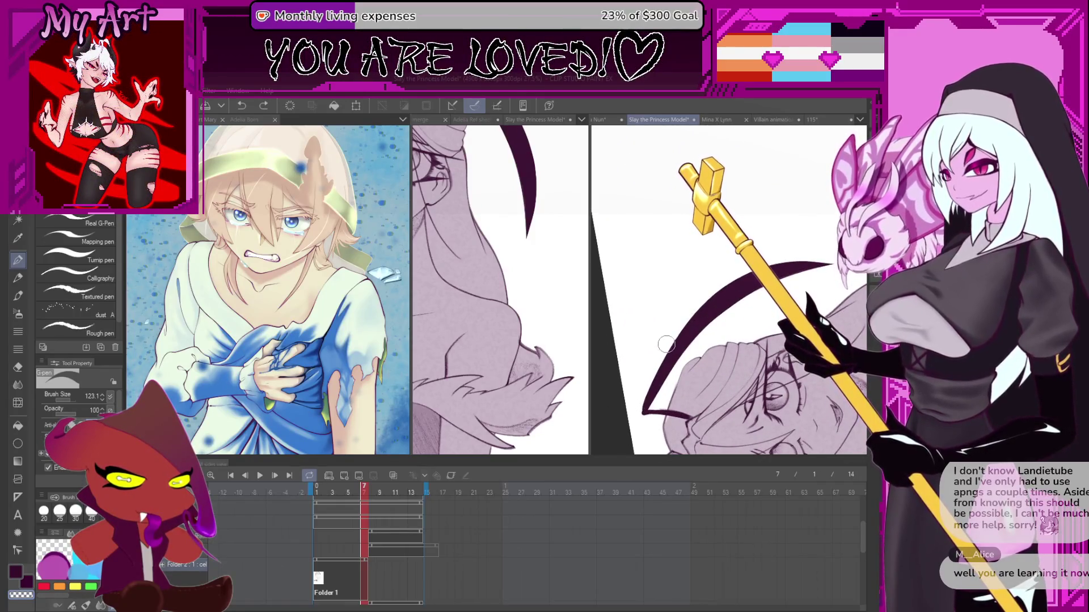
pyautogui.moveTo(646, 366); pyautogui.dragTo(642, 330)
pyautogui.moveTo(626, 375)
pyautogui.mouseDown()
pyautogui.moveTo(700, 352)
pyautogui.moveTo(624, 377)
pyautogui.mouseUp()
# - Compare the antennae against frames 6, 8 and 10, then return to frame 7
pyautogui.click(356, 492)
pyautogui.scroll(4, 641, 338)
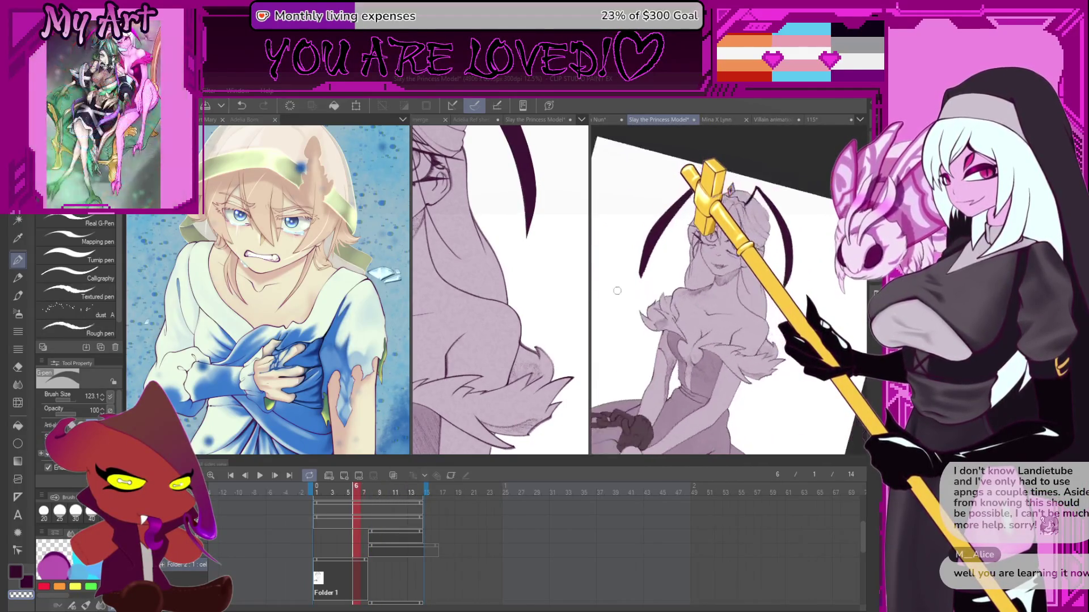
pyautogui.hotkey('ctrl', 'z')
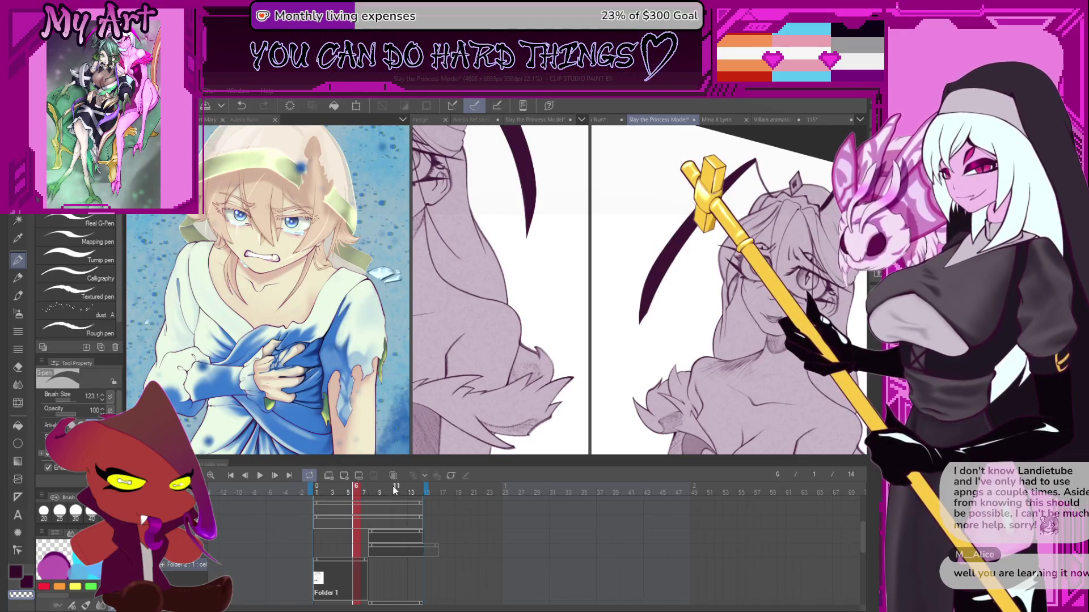
pyautogui.click(373, 492)
pyautogui.moveTo(375, 493); pyautogui.dragTo(387, 497)
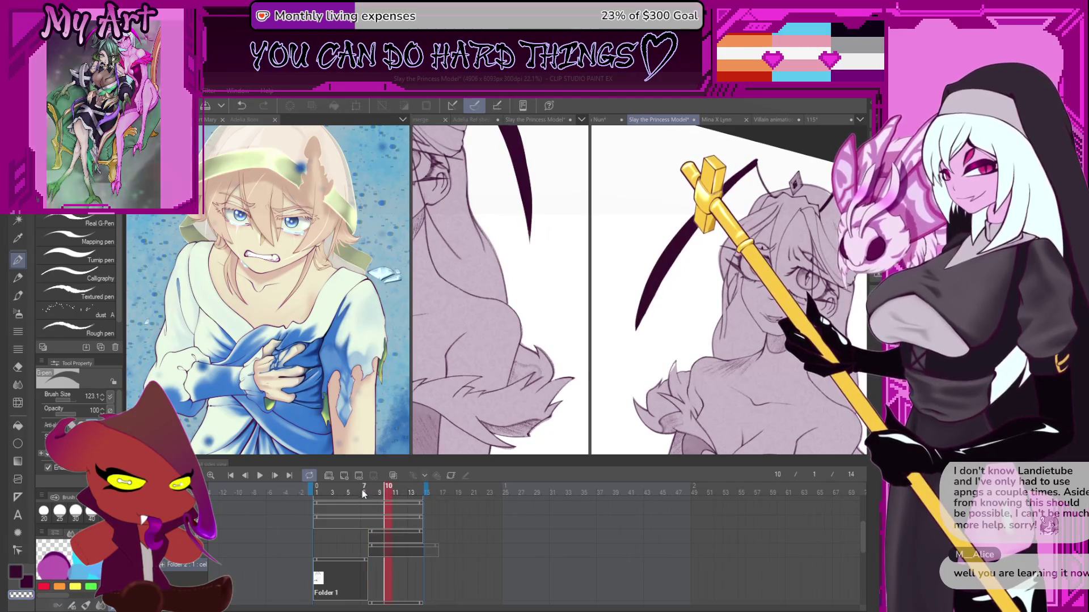
pyautogui.click(364, 492)
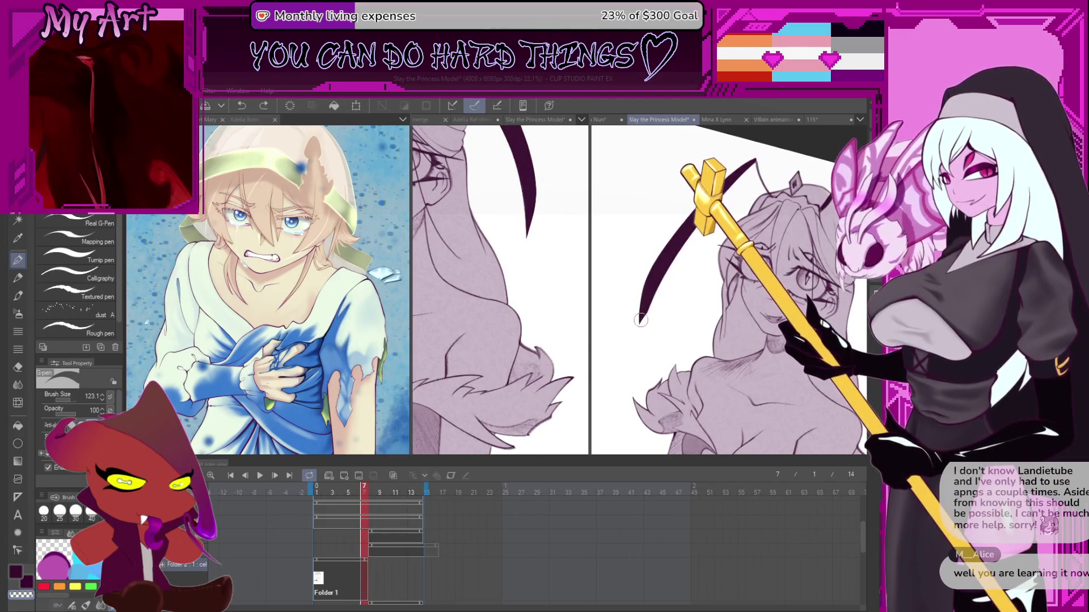
# - Taper the antenna tip to a point and view the whole page upright
pyautogui.hotkey('ctrl', 'z')
pyautogui.moveTo(641, 320); pyautogui.dragTo(637, 327)
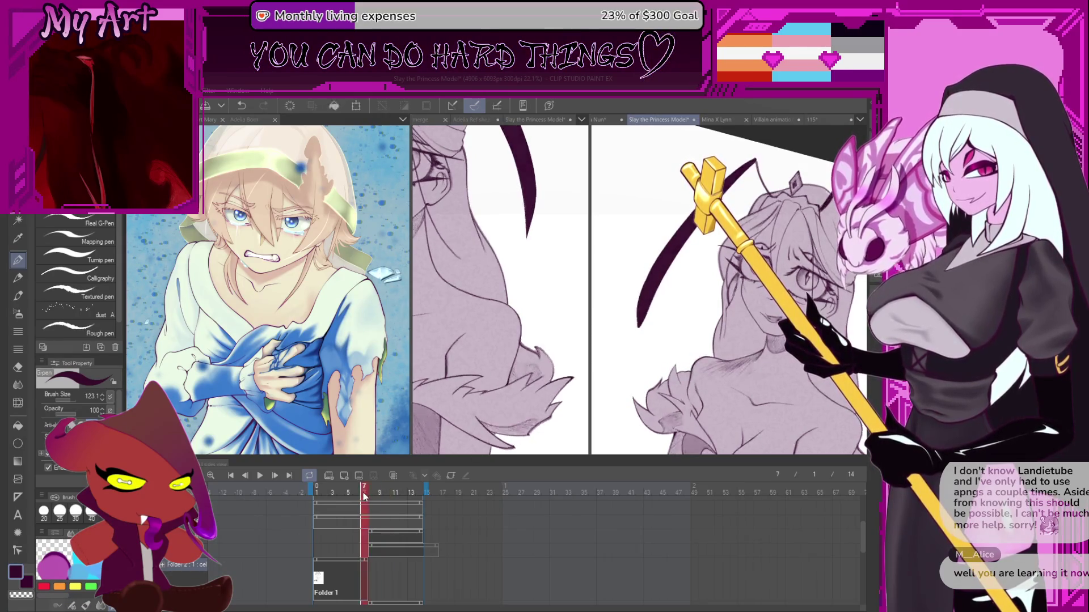
pyautogui.hotkey('ctrl', '0')
pyautogui.hotkey('ctrl', '@')
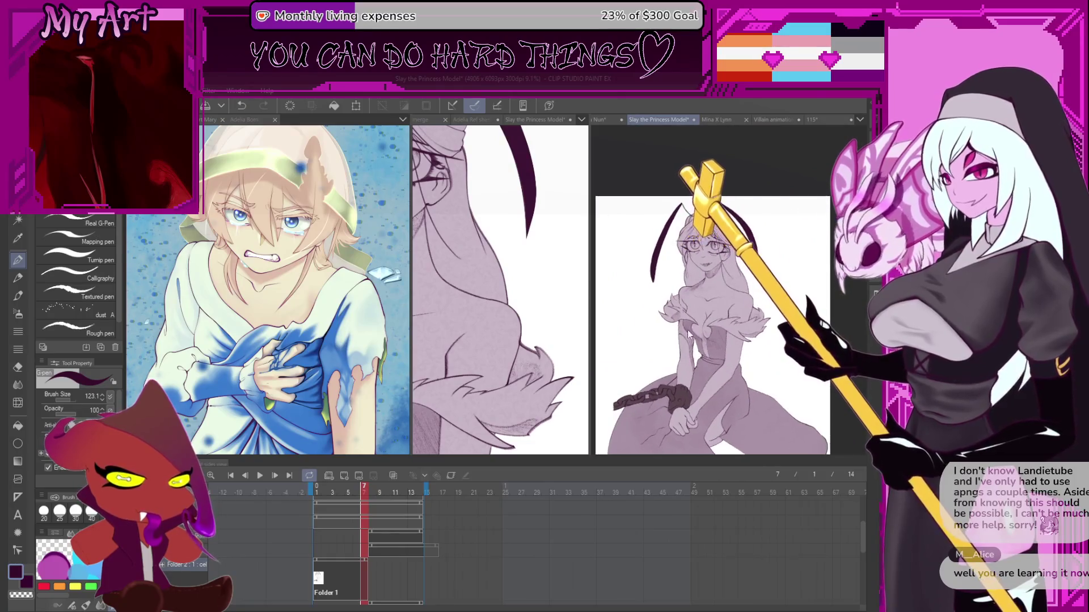
pyautogui.scroll(-5, 861, 533)
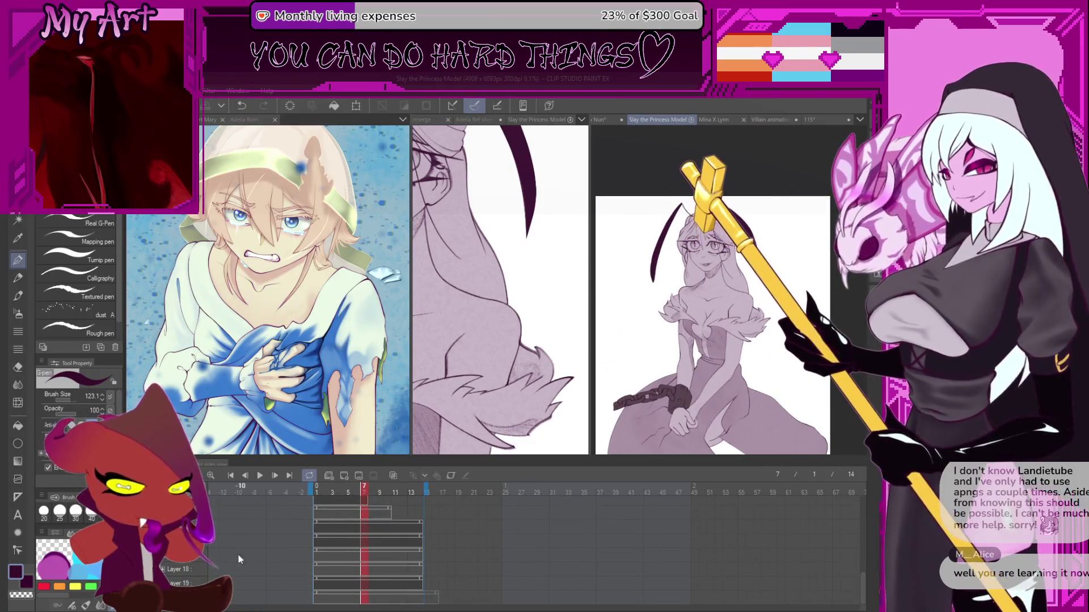
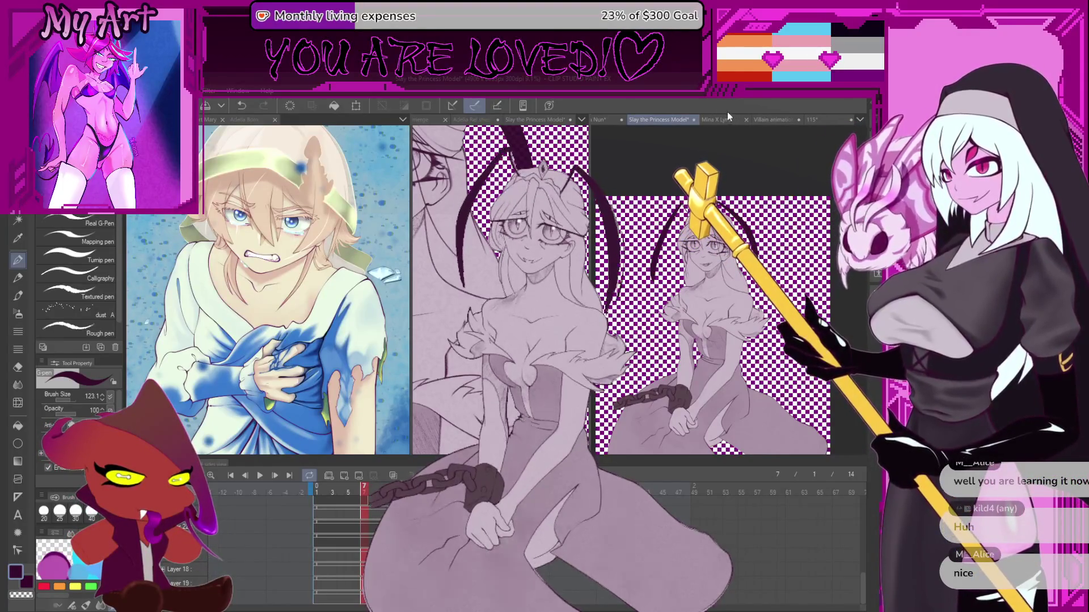
# - Glance at the Mina X Lynn artwork, then return to the princess model and play its animation
pyautogui.click(719, 119)
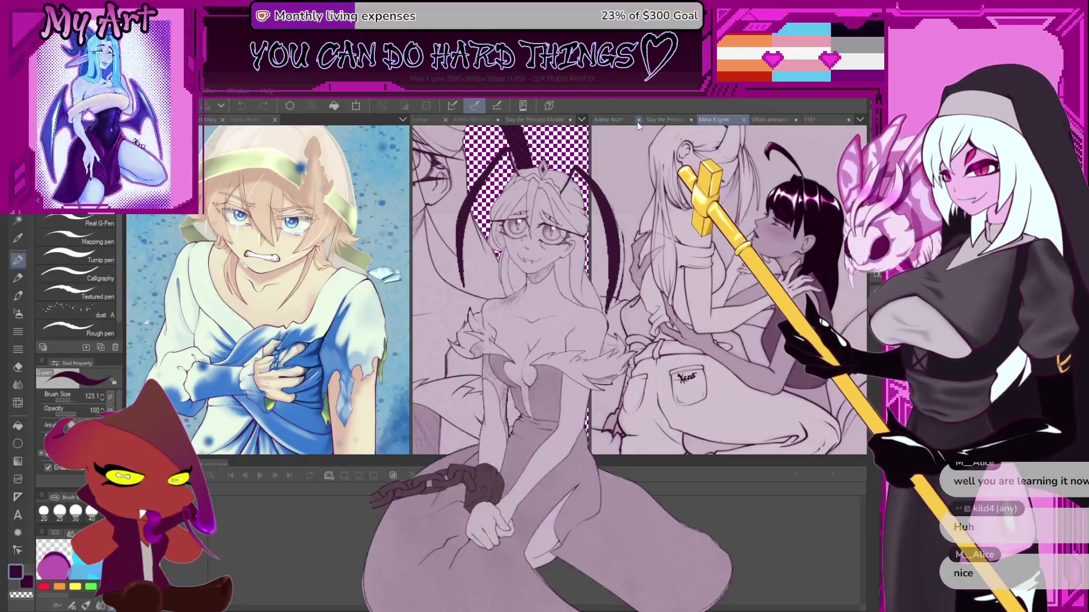
pyautogui.click(663, 120)
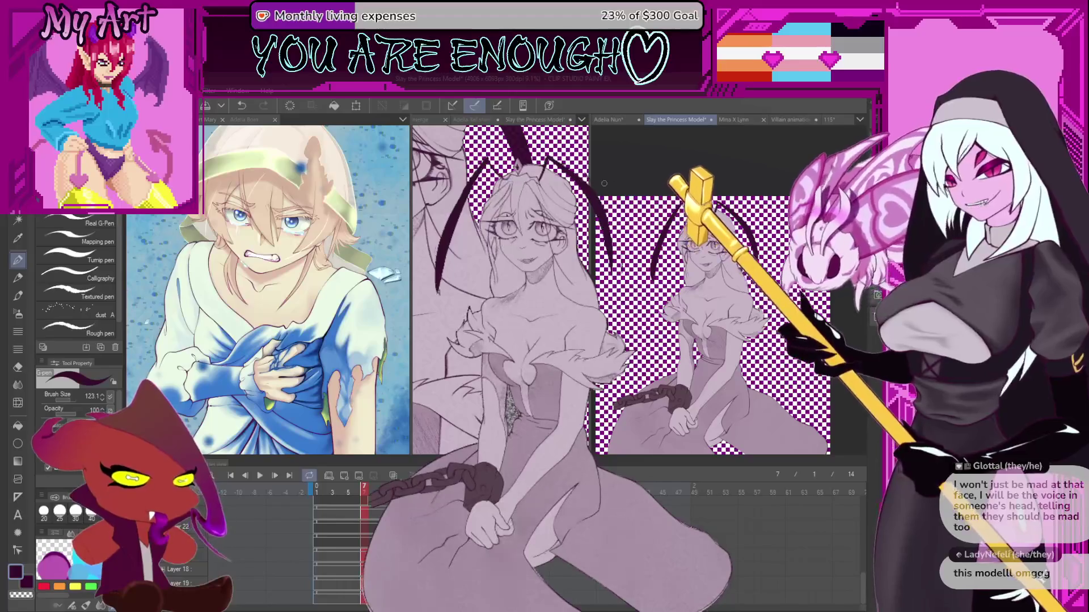
pyautogui.press('space')
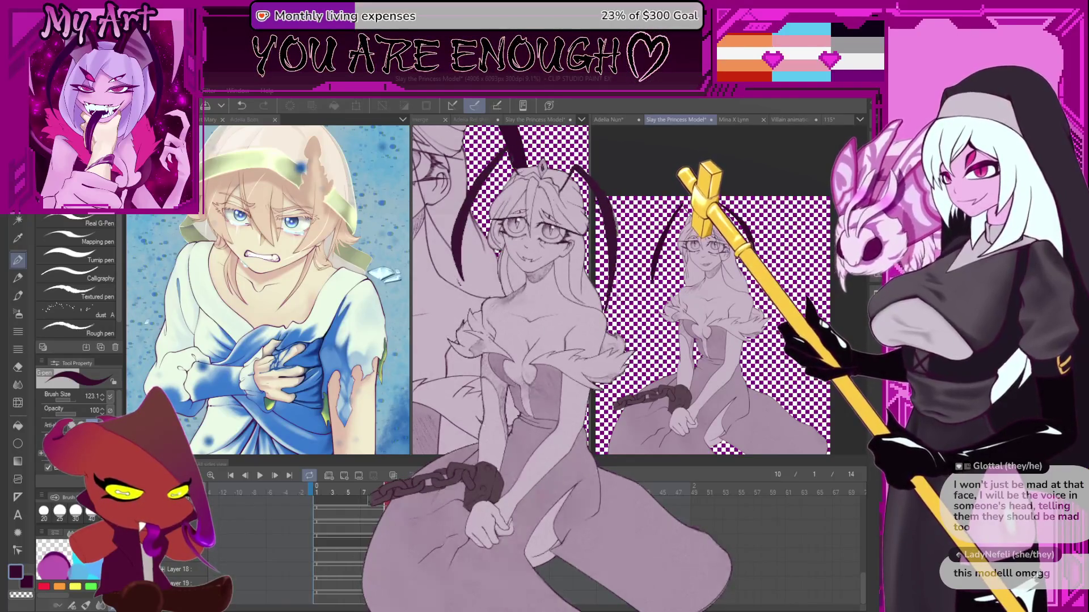
# - Zoom into the princess canvas and auto-select a region of the drawing by colour
pyautogui.scroll(2, 708, 376)
pyautogui.scroll(2, 708, 376)
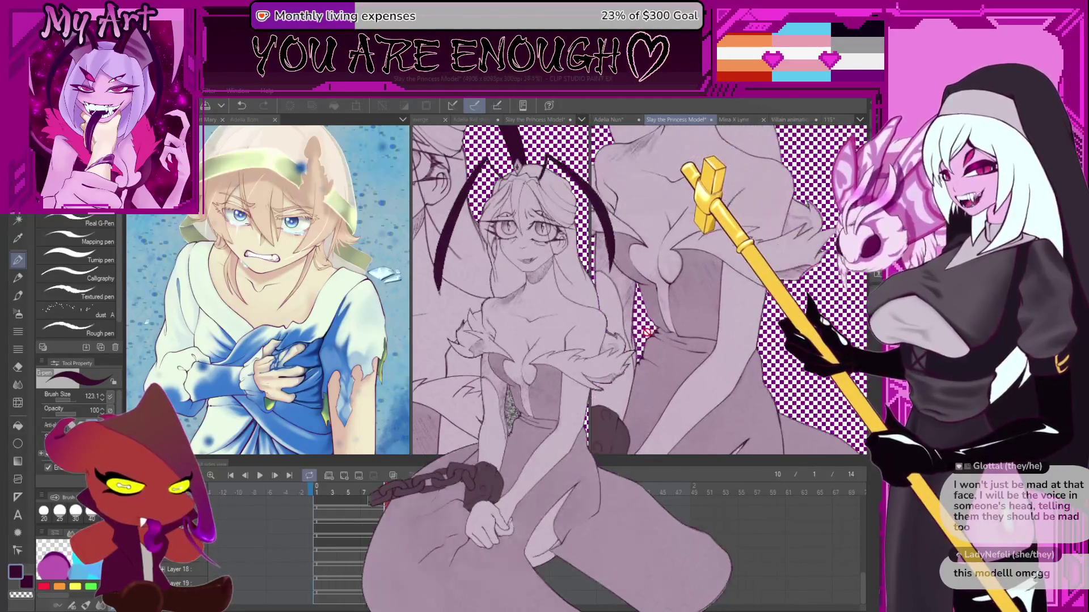
pyautogui.scroll(1, 637, 323)
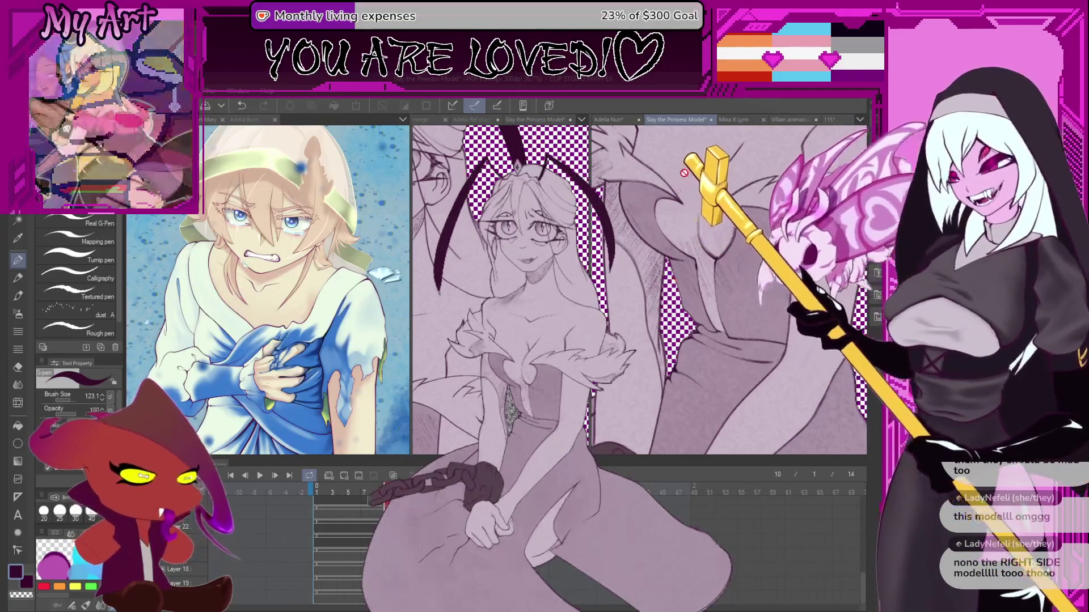
pyautogui.press('w')
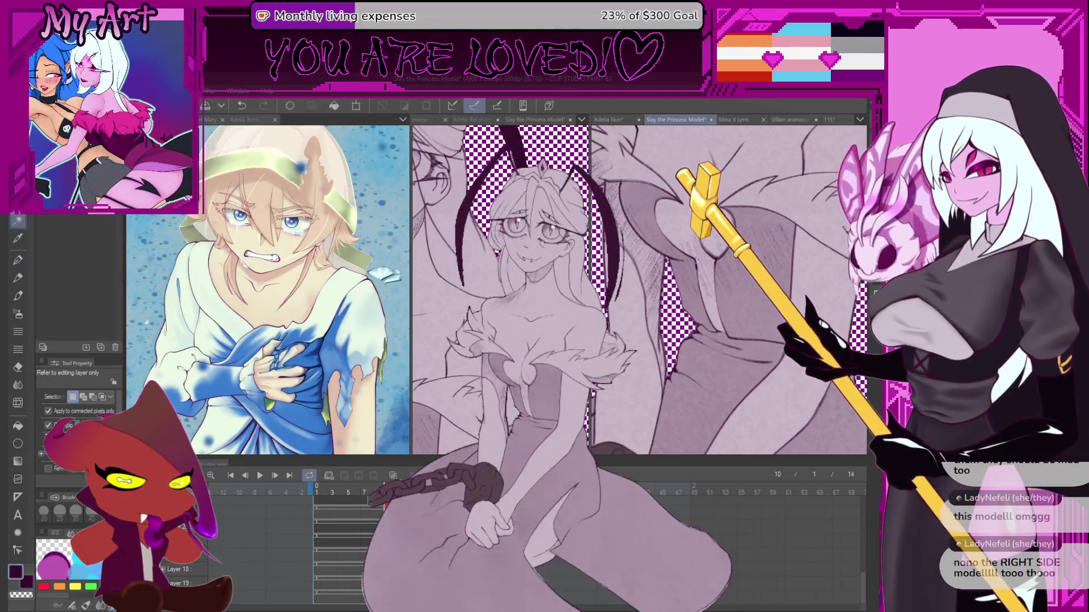
pyautogui.click(680, 335)
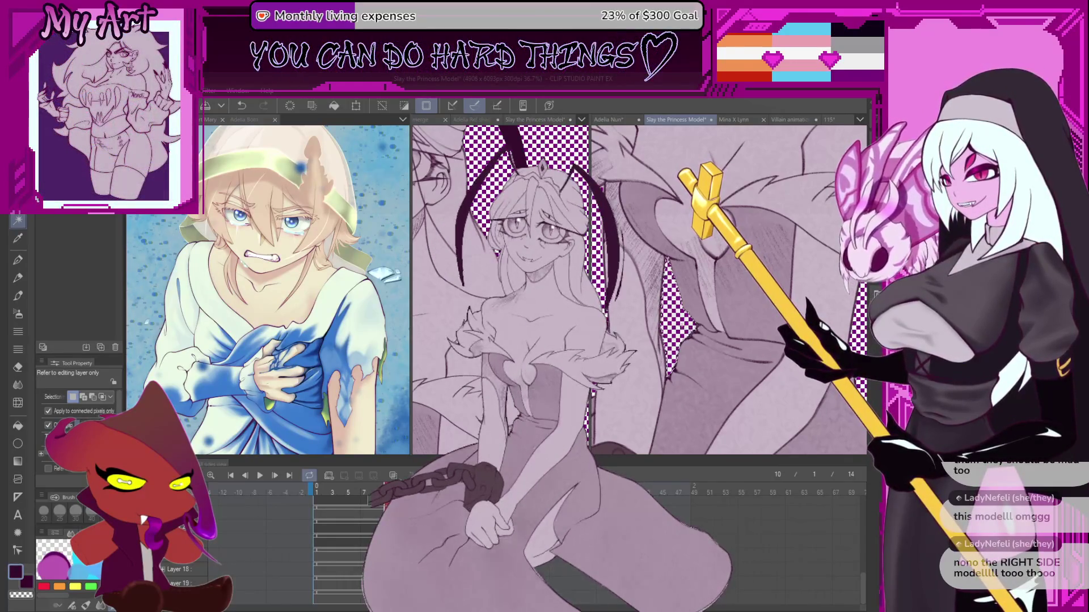
# - Switch to the Adelia Nun illustration, widen its canvas pane and save the file
pyautogui.click(618, 118)
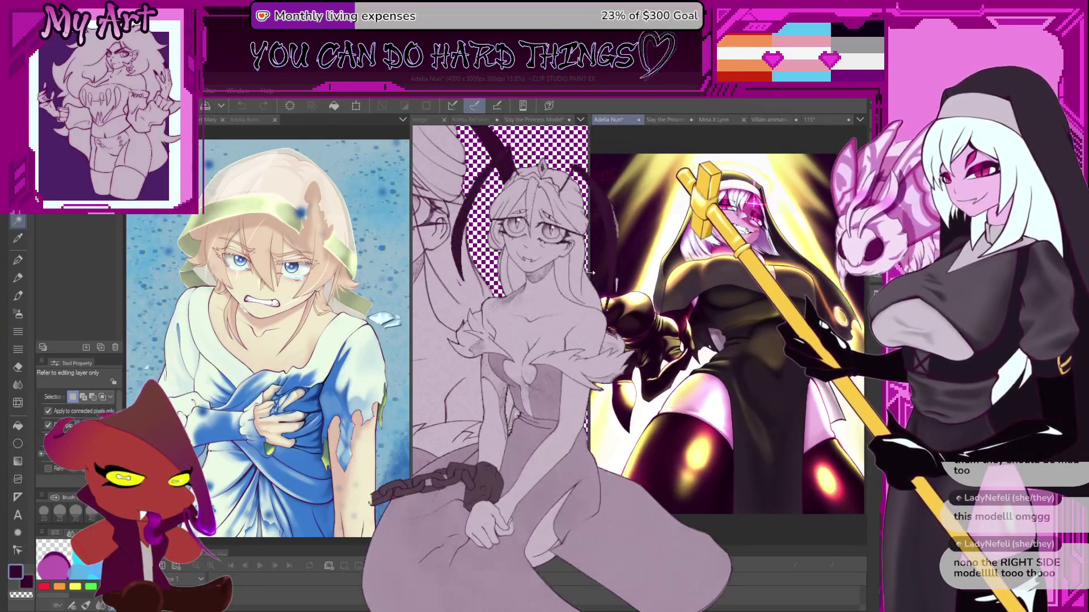
pyautogui.moveTo(591, 274); pyautogui.dragTo(416, 274)
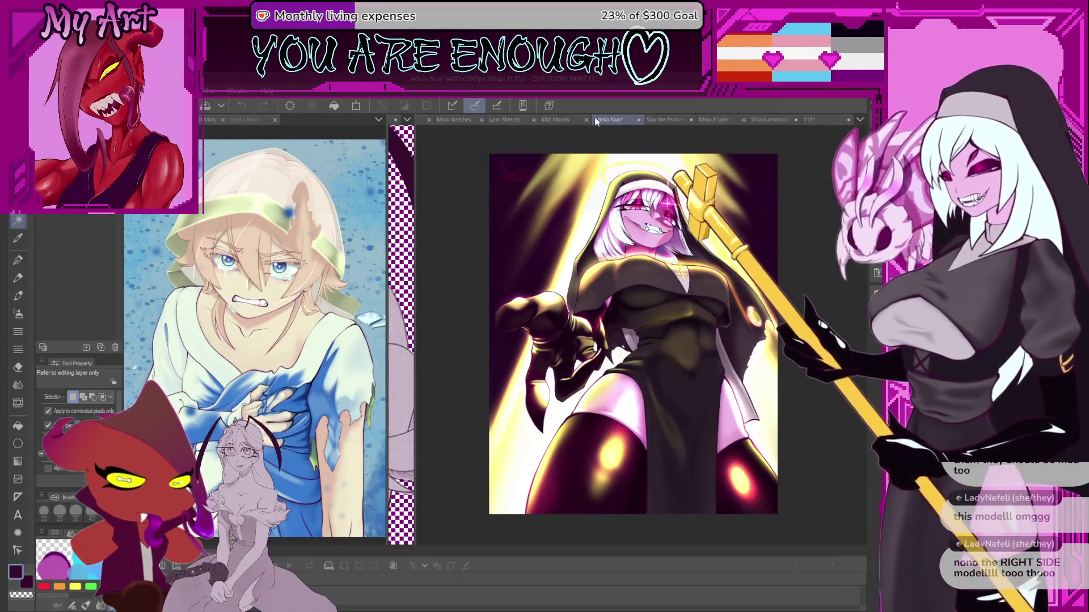
pyautogui.hotkey('ctrl', 's')
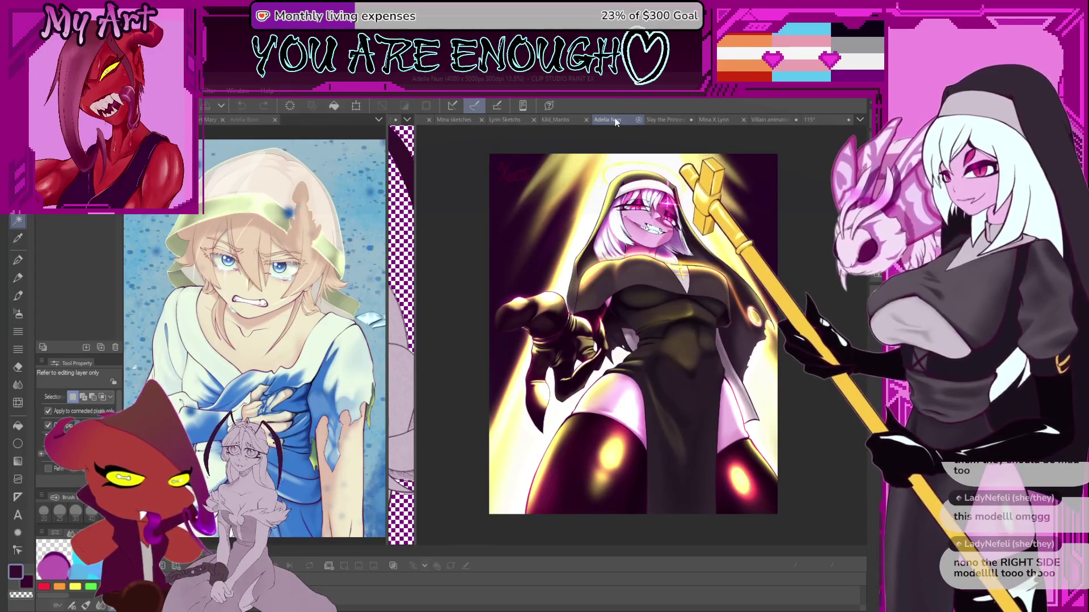
# - Widen the middle pane and fit the whole Slay the Princess Model figure in view
pyautogui.moveTo(414, 167)
pyautogui.mouseDown()
pyautogui.moveTo(669, 170)
pyautogui.moveTo(579, 170)
pyautogui.mouseUp()
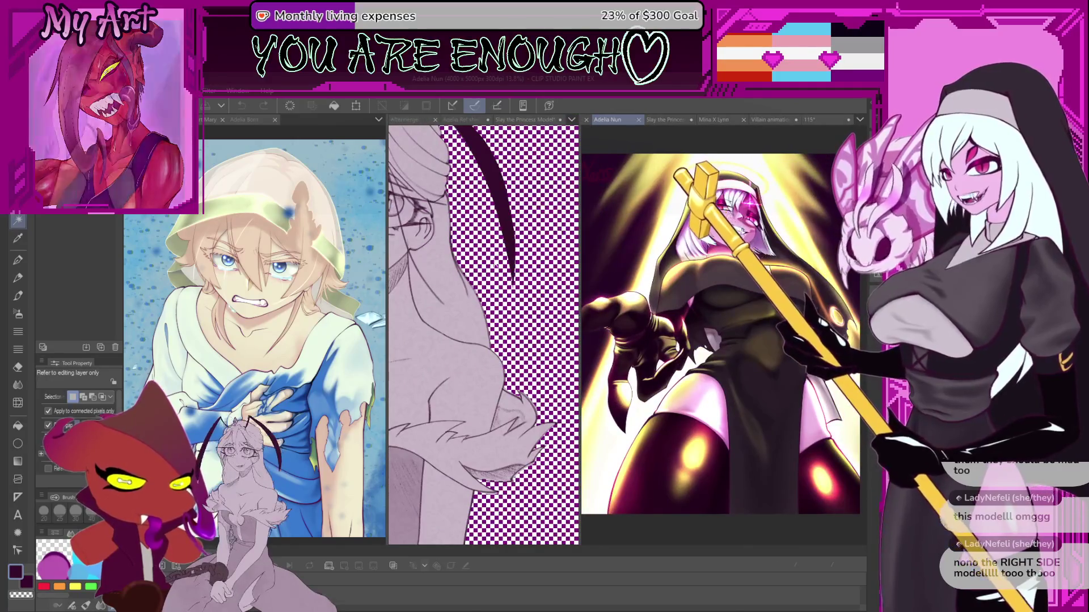
pyautogui.click(489, 263)
pyautogui.hotkey('ctrl', '0')
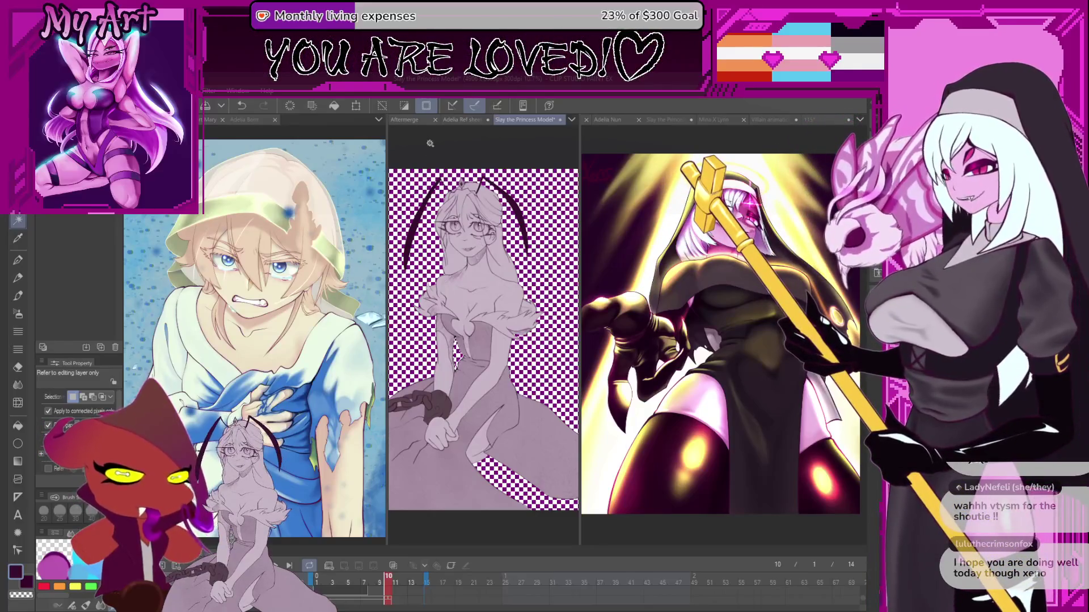
# - Adjust the canvas pane widths and deselect the princess model selection
pyautogui.moveTo(388, 137)
pyautogui.mouseDown()
pyautogui.moveTo(573, 153)
pyautogui.moveTo(601, 170)
pyautogui.moveTo(584, 181)
pyautogui.moveTo(587, 193)
pyautogui.moveTo(336, 196)
pyautogui.moveTo(376, 201)
pyautogui.mouseUp()
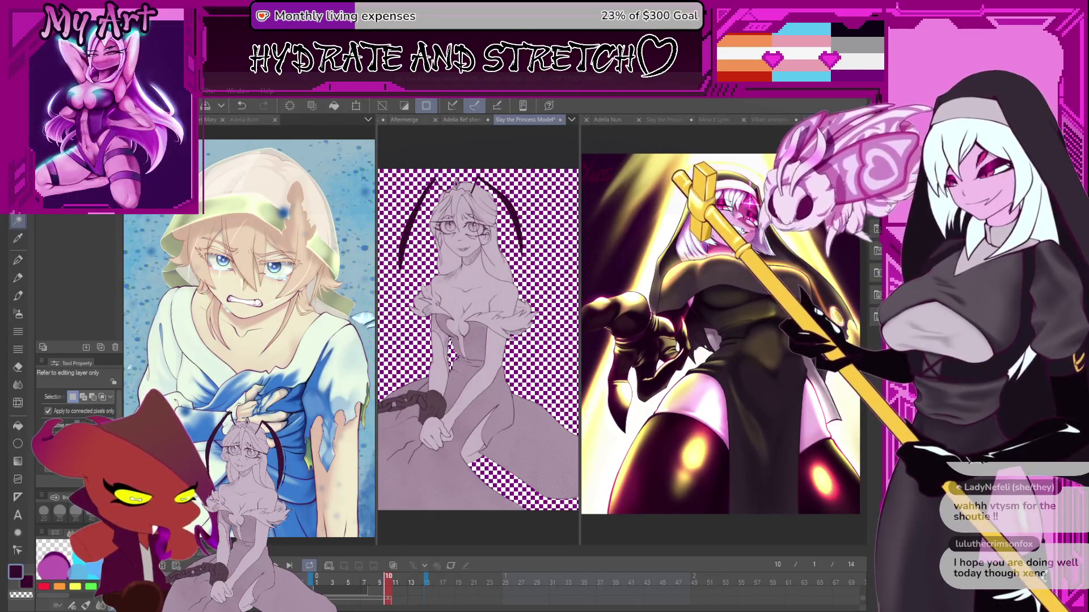
pyautogui.hotkey('ctrl', 'd')
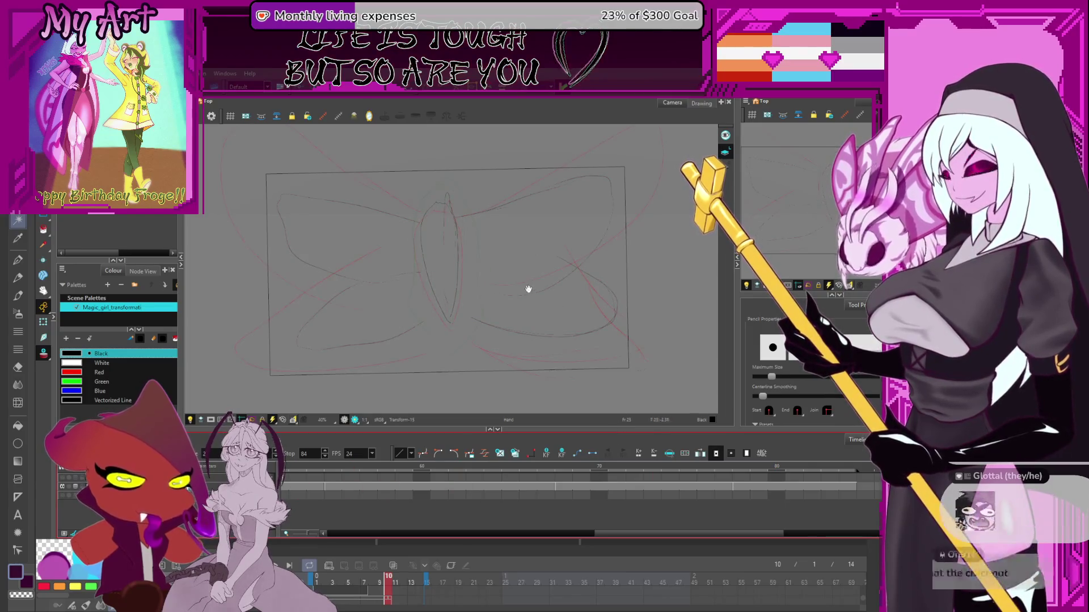
# - Shift the Camera view down over the butterfly sketch
pyautogui.moveTo(584, 272); pyautogui.dragTo(583, 312)
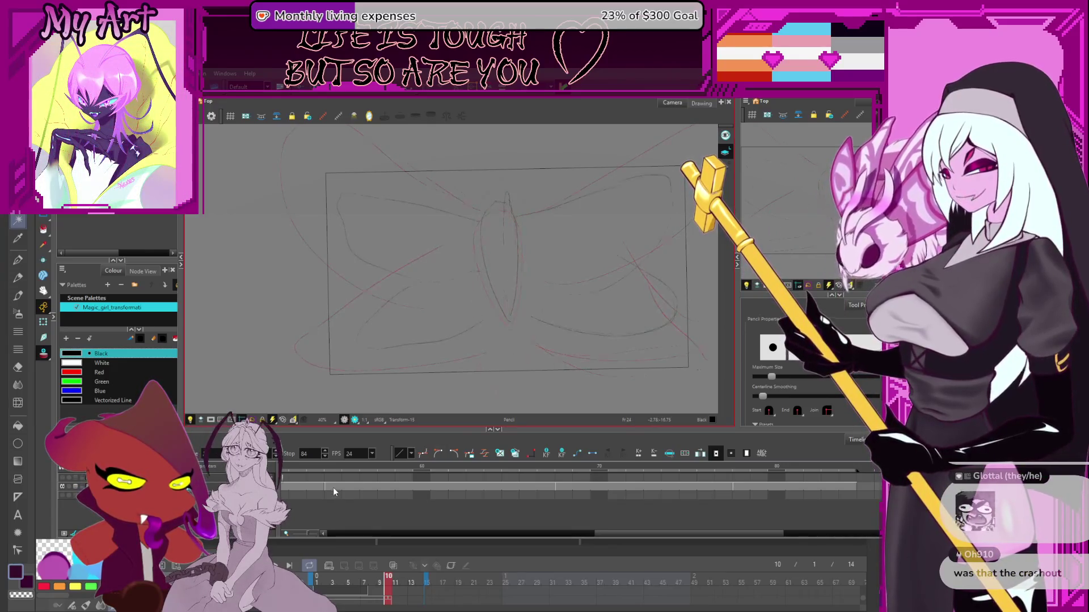
# - Scroll the Timeline and pan the Camera view to reframe the butterfly drawing
pyautogui.hscroll(-5, 397, 493)
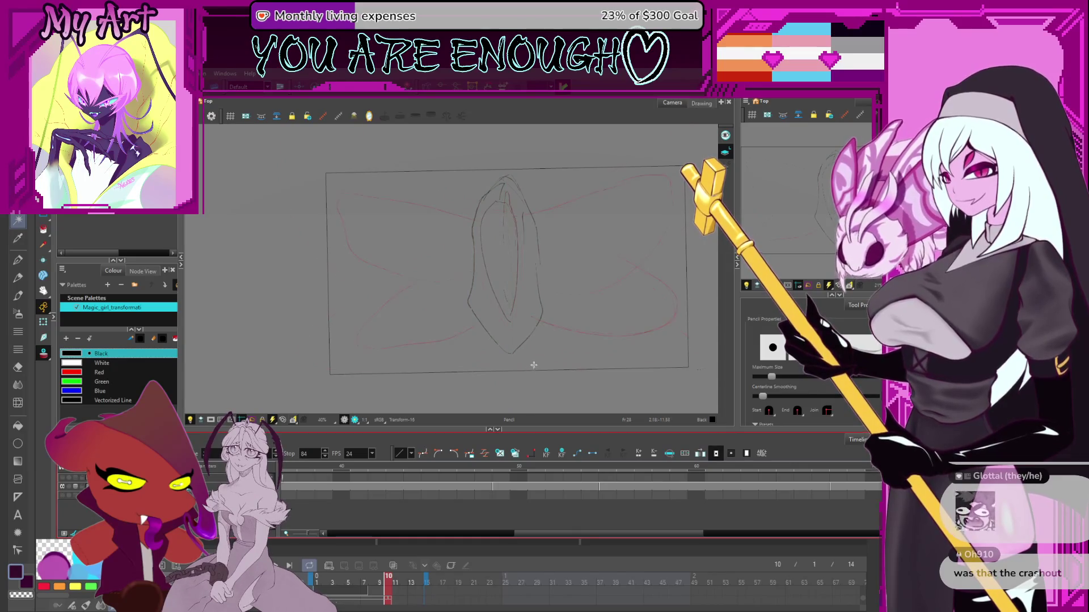
pyautogui.moveTo(520, 255); pyautogui.dragTo(533, 272)
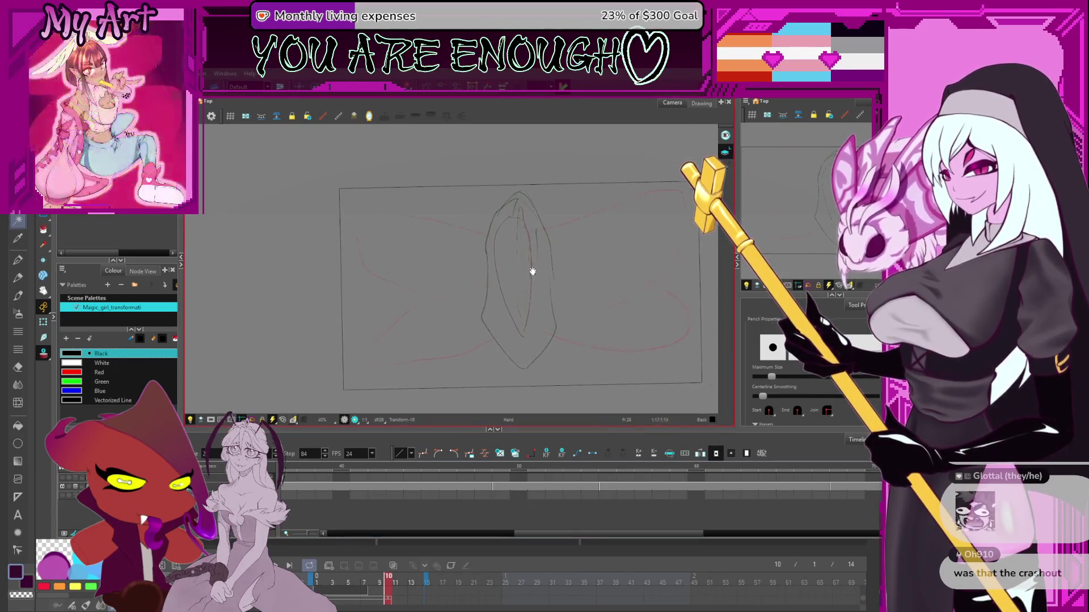
pyautogui.moveTo(453, 348); pyautogui.dragTo(448, 355)
pyautogui.hscroll(-5, 372, 503)
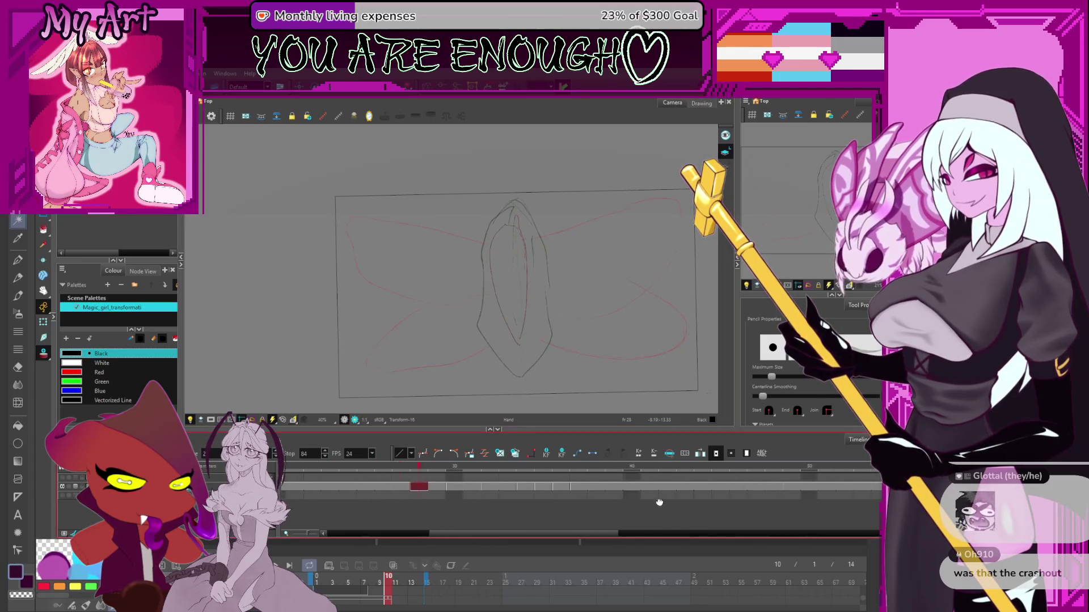
pyautogui.hscroll(-2, 480, 483)
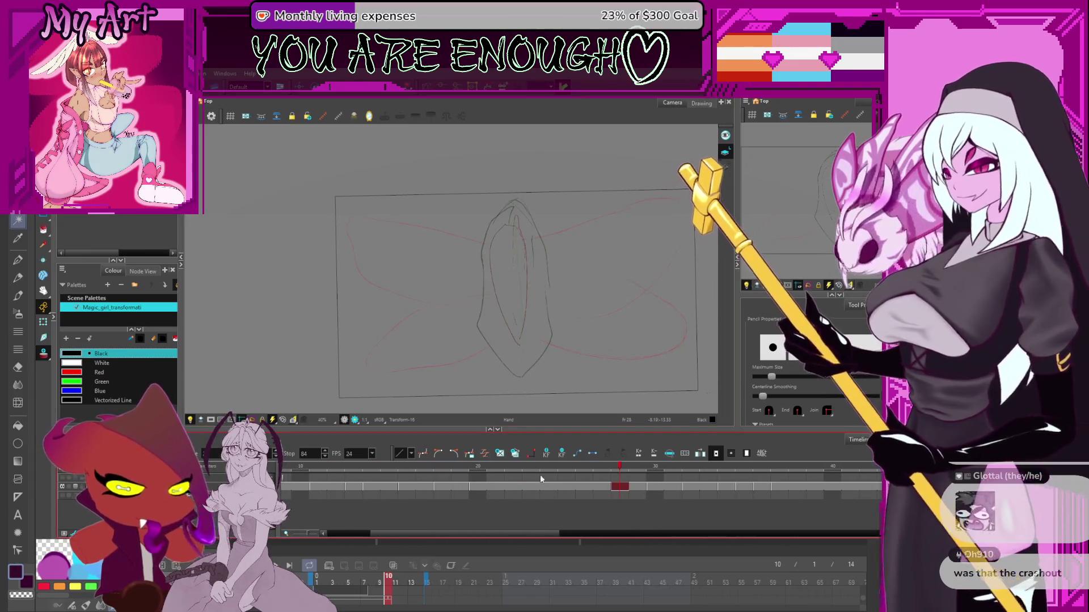
# - Scrub from frame 22 to 28 to check the wing motion and recentre the sketch
pyautogui.click(508, 469)
pyautogui.moveTo(508, 469); pyautogui.dragTo(620, 478)
pyautogui.hscroll(3, 629, 523)
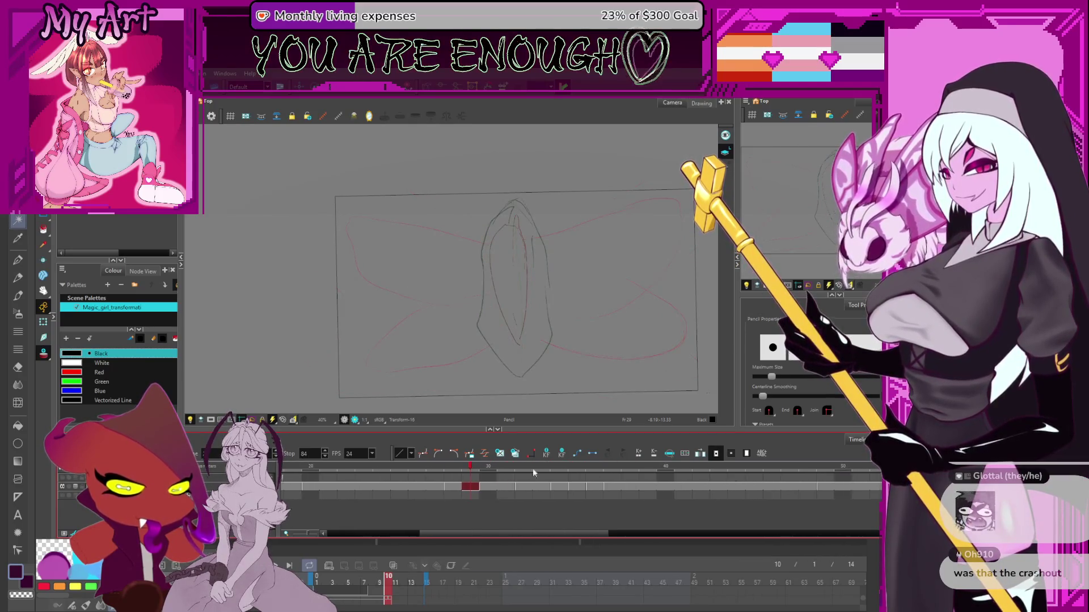
pyautogui.moveTo(446, 486); pyautogui.dragTo(691, 493)
pyautogui.moveTo(581, 365); pyautogui.dragTo(586, 335)
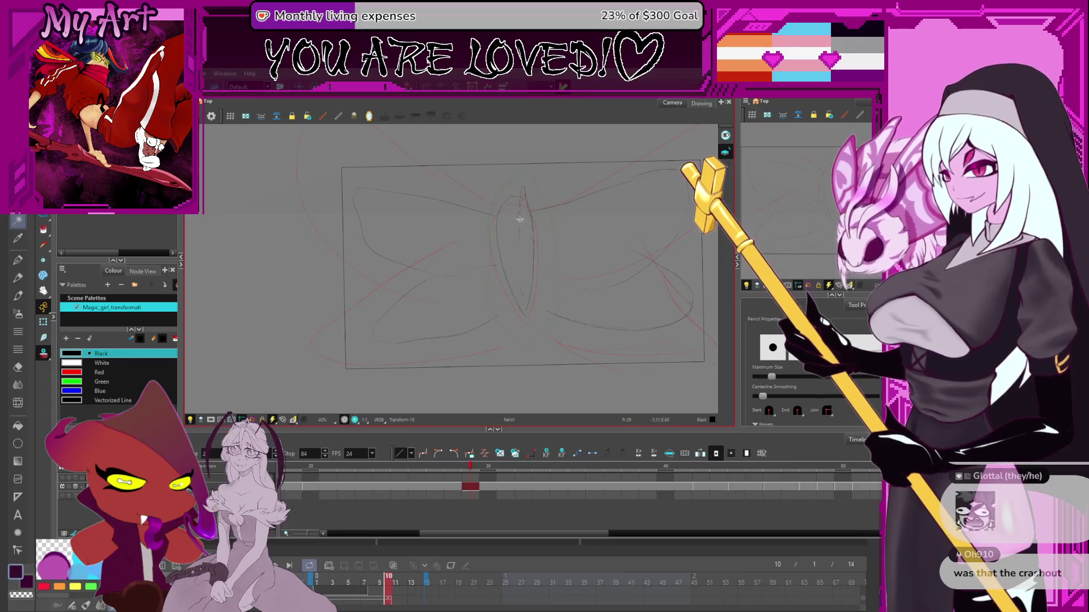
pyautogui.click(558, 486)
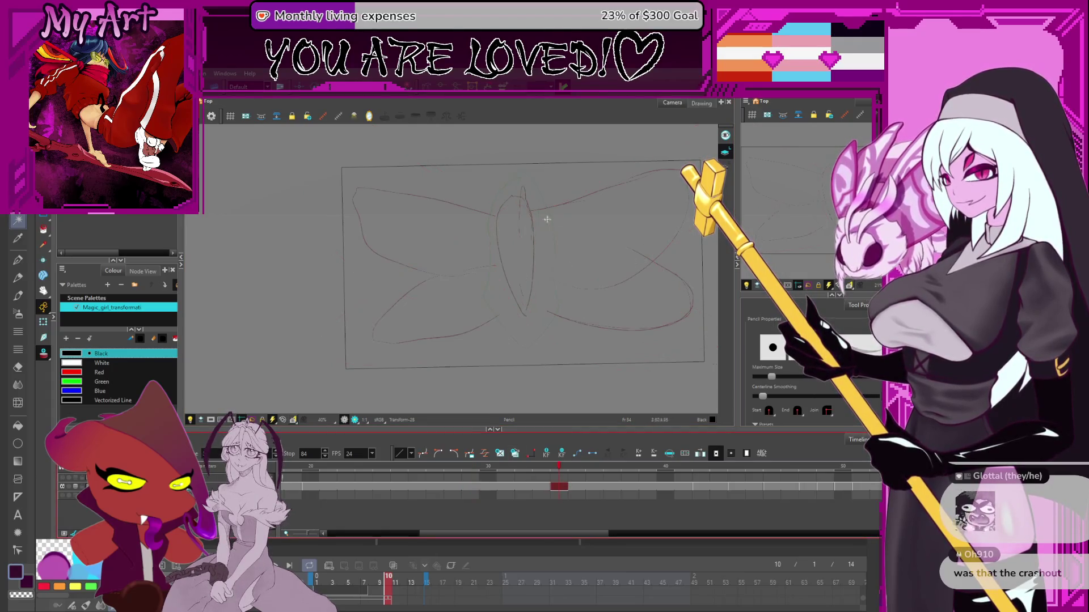
# - Compare frame 34 with the frame 42 body drawing, then lasso all frame 34 wing strokes
pyautogui.press('g')
pyautogui.hotkey('alt', 'b')
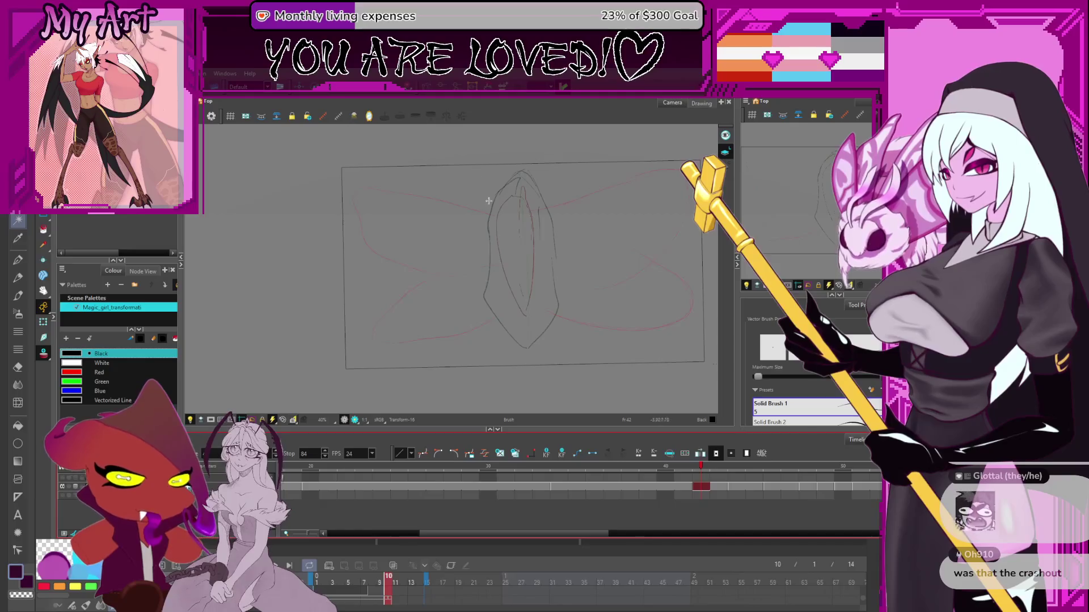
pyautogui.hotkey('alt', 's')
pyautogui.press('g')
pyautogui.hotkey('alt', 'b')
pyautogui.hotkey('alt', 's')
pyautogui.moveTo(506, 182)
pyautogui.mouseDown()
pyautogui.moveTo(474, 348)
pyautogui.moveTo(549, 182)
pyautogui.moveTo(486, 164)
pyautogui.moveTo(623, 171)
pyautogui.mouseUp()
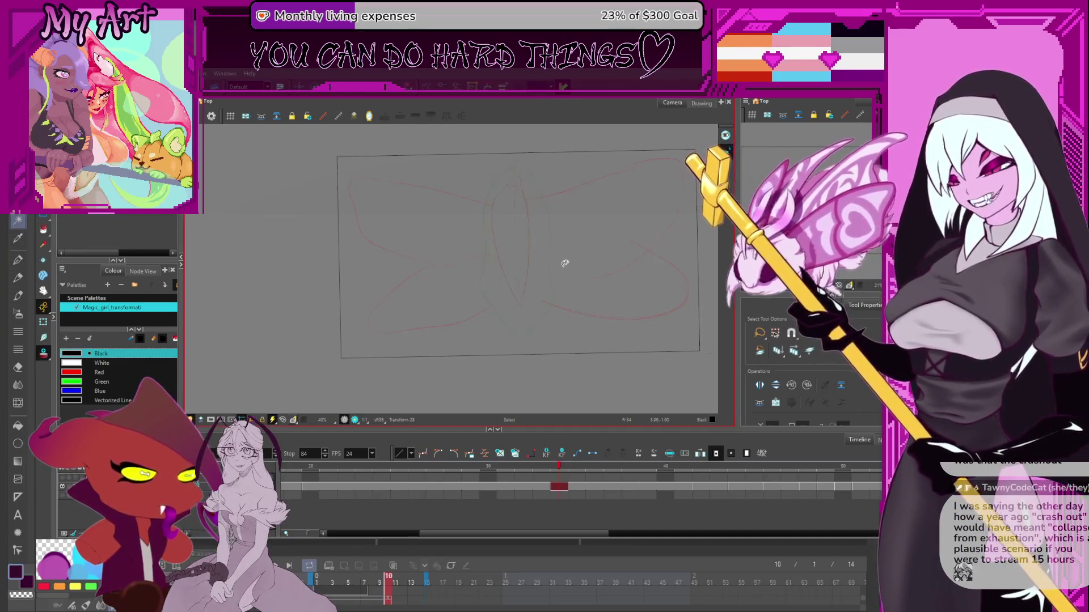
# - Switch to the Pencil tool and recentre the frame 34 red wing sketch in view
pyautogui.hotkey('alt', '/')
pyautogui.moveTo(504, 237); pyautogui.dragTo(464, 261)
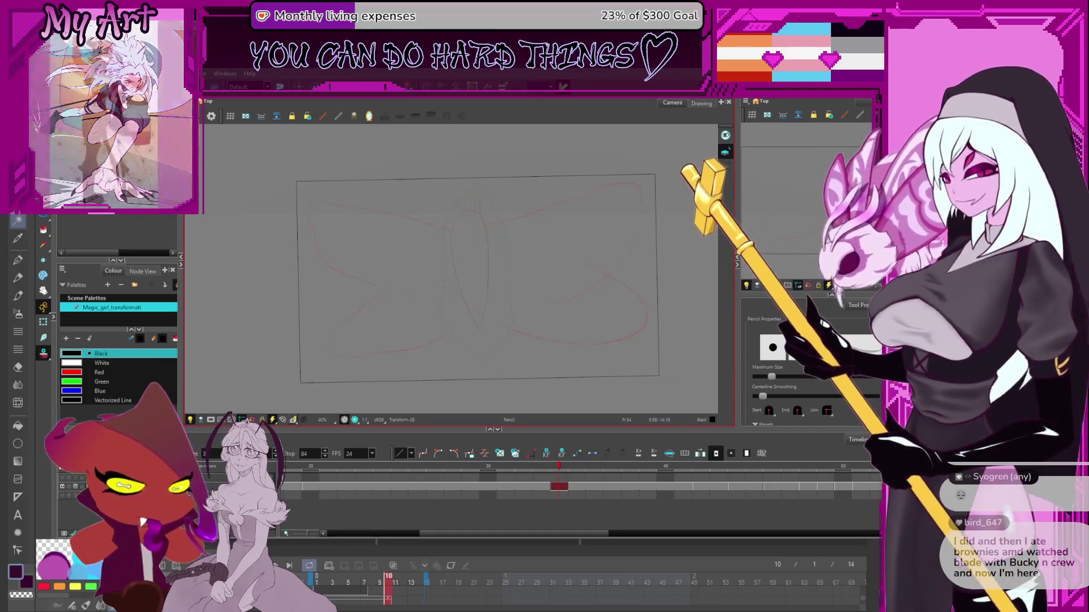
# - Nudge the Camera view and go to the frame 24 Transform-29 butterfly drawing
pyautogui.click(598, 498)
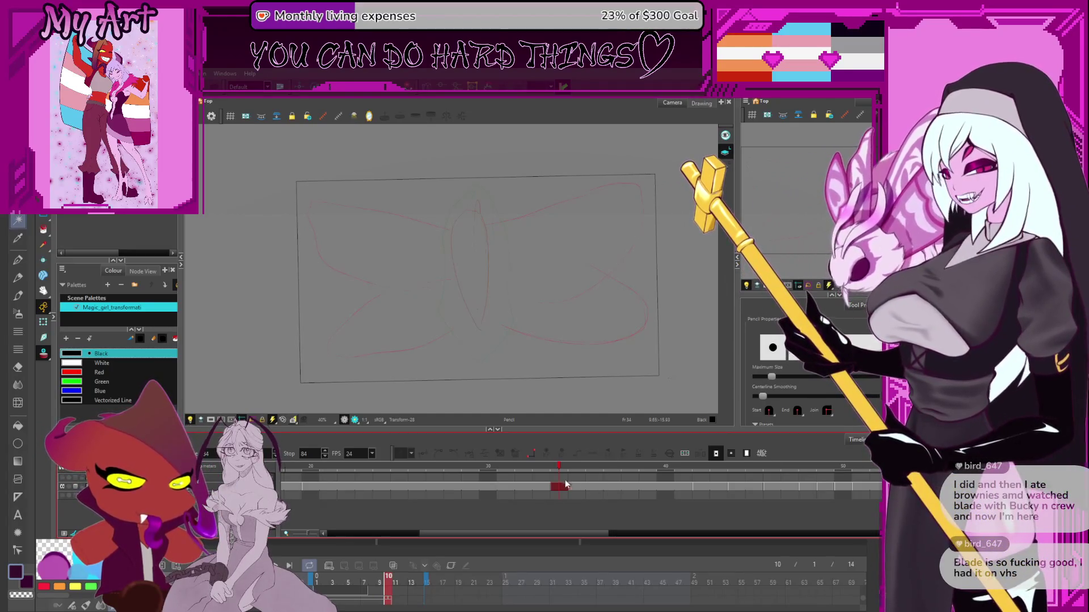
pyautogui.click(493, 277)
pyautogui.moveTo(493, 277); pyautogui.dragTo(493, 284)
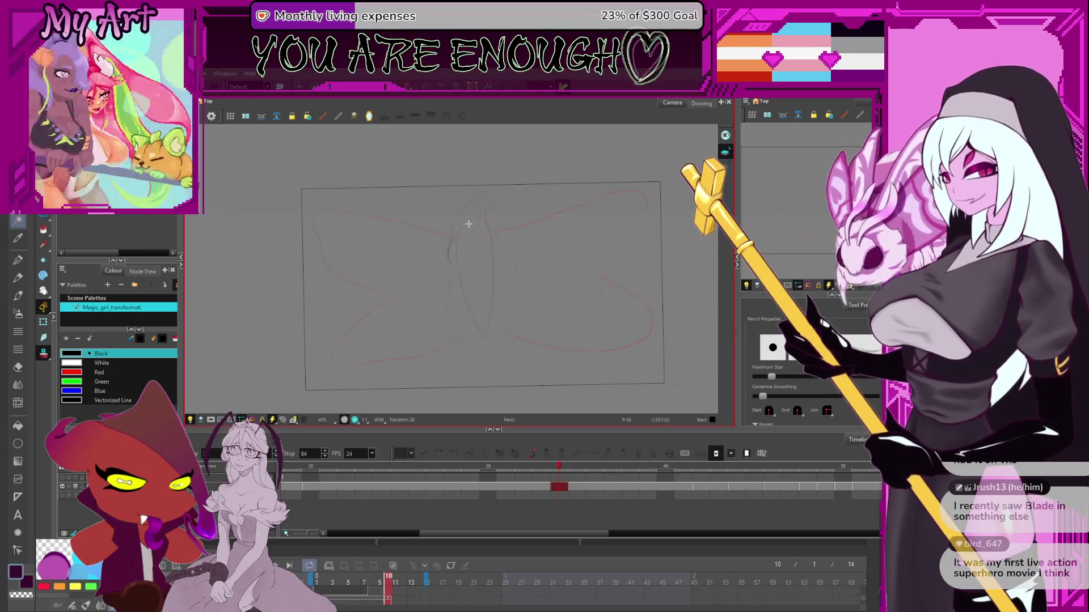
pyautogui.click(469, 485)
pyautogui.click(468, 482)
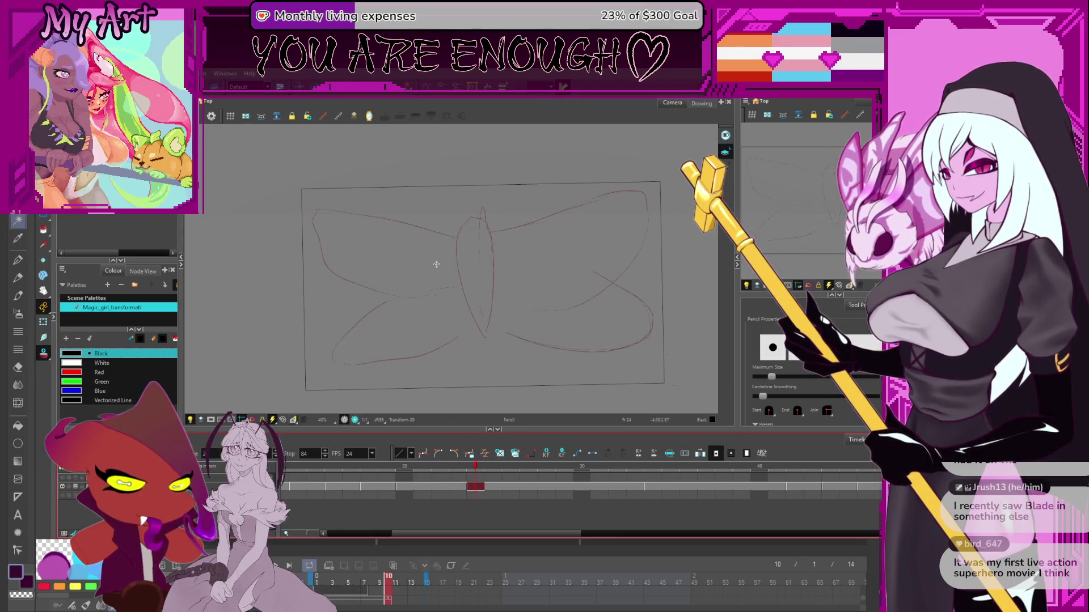
# - On frame 27, select the whole butterfly sketch and move it up slightly
pyautogui.hotkey('alt', 'b')
pyautogui.press(',')
pyautogui.press(',')
pyautogui.press(',')
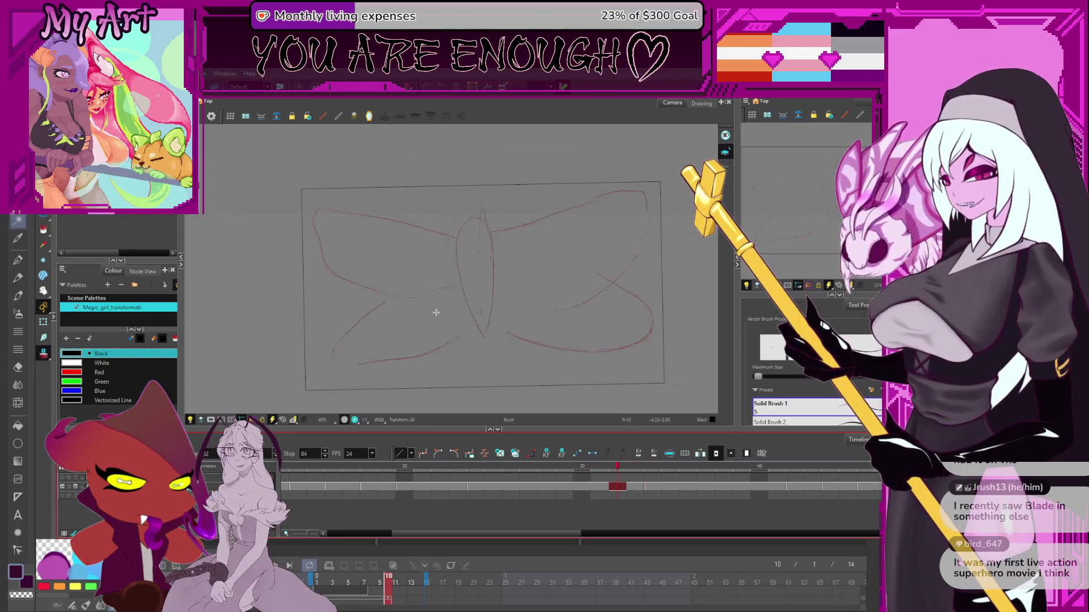
pyautogui.hotkey('alt', 's')
pyautogui.moveTo(397, 170)
pyautogui.mouseDown()
pyautogui.moveTo(389, 365)
pyautogui.moveTo(607, 289)
pyautogui.moveTo(589, 238)
pyautogui.mouseUp()
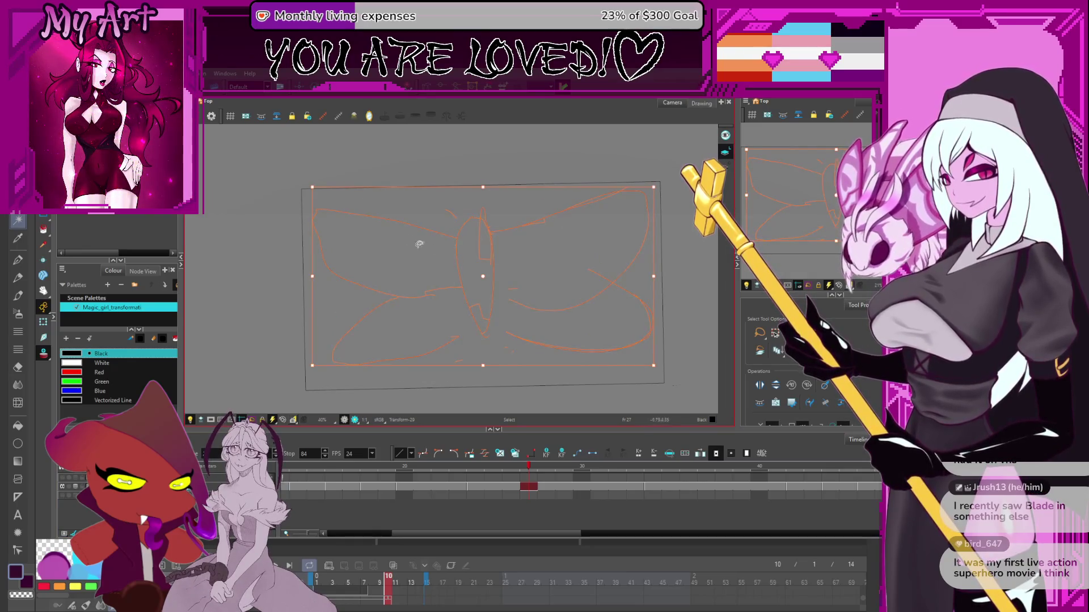
pyautogui.moveTo(432, 258); pyautogui.dragTo(434, 243)
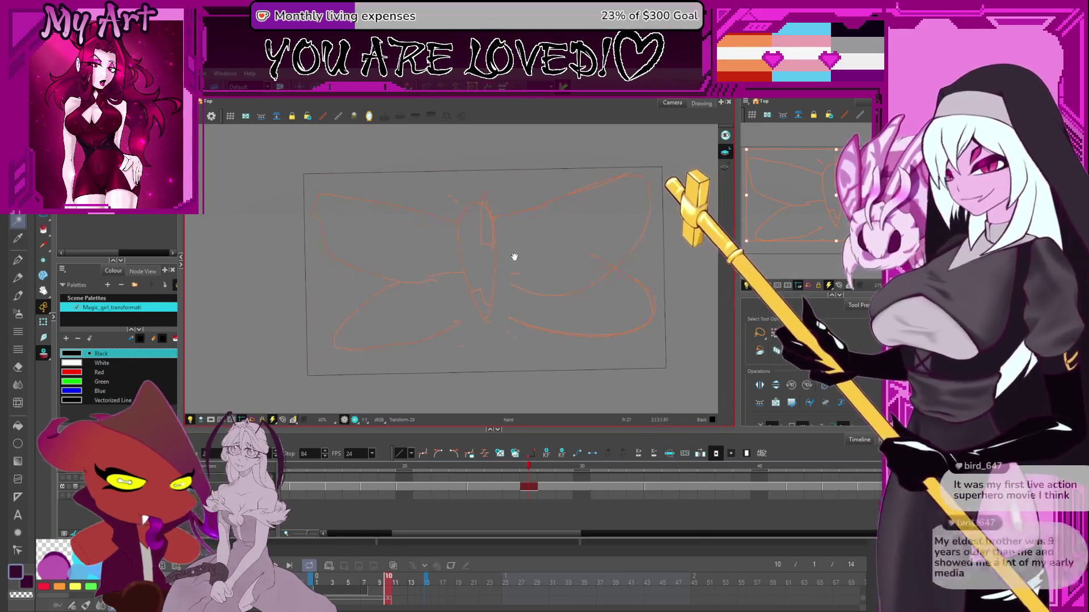
# - Move the left wing strokes right toward the body and squash them vertically
pyautogui.moveTo(398, 146)
pyautogui.mouseDown()
pyautogui.moveTo(309, 316)
pyautogui.moveTo(450, 363)
pyautogui.mouseUp()
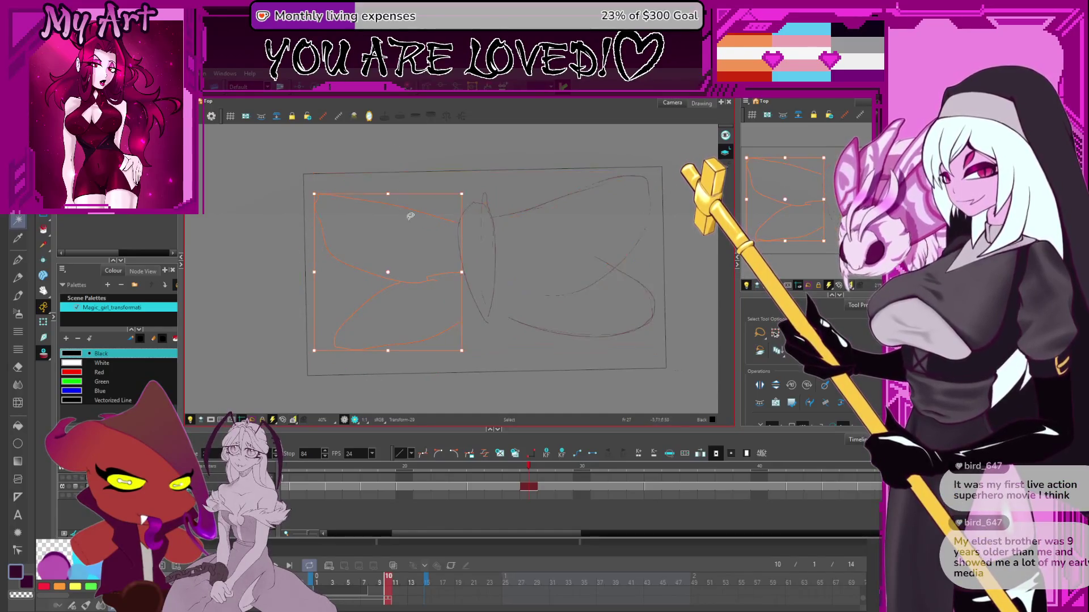
pyautogui.moveTo(424, 283); pyautogui.dragTo(453, 294)
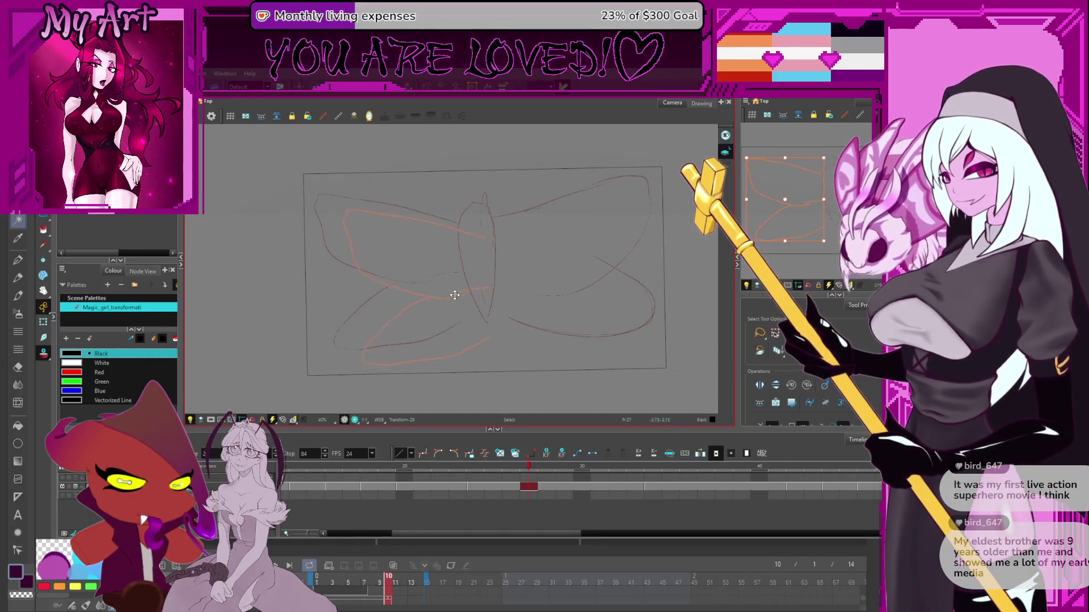
pyautogui.moveTo(444, 226); pyautogui.dragTo(457, 227)
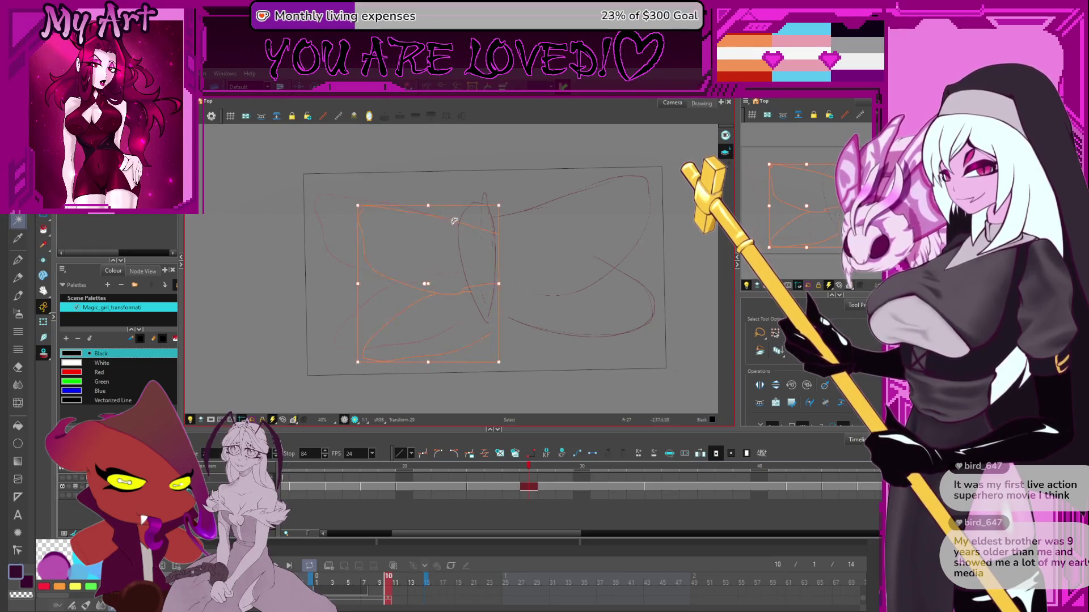
pyautogui.press('space')
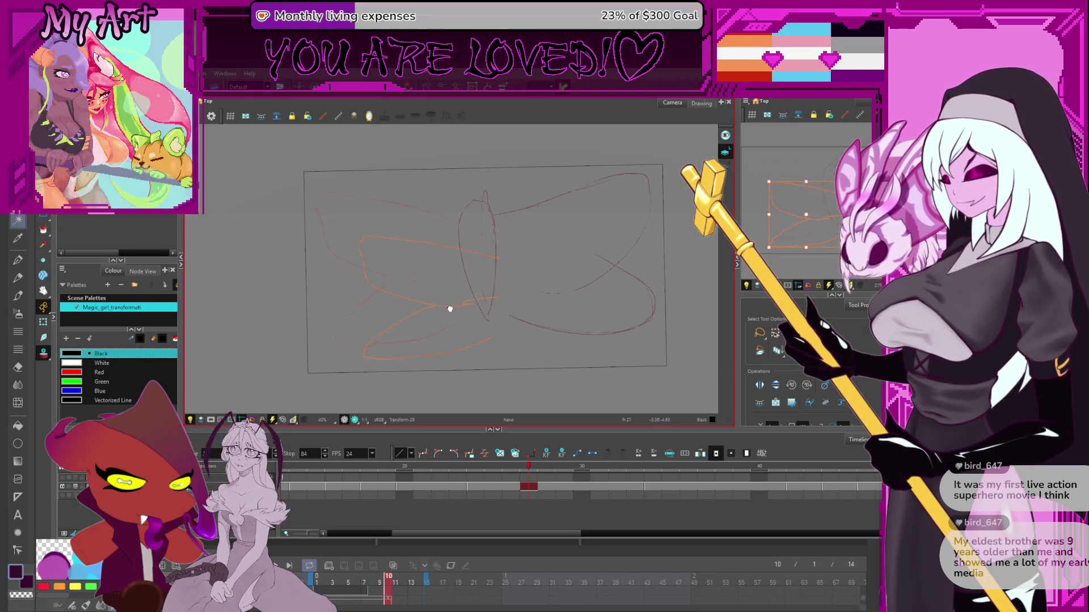
pyautogui.moveTo(454, 307); pyautogui.dragTo(463, 295)
pyautogui.moveTo(436, 351); pyautogui.dragTo(443, 298)
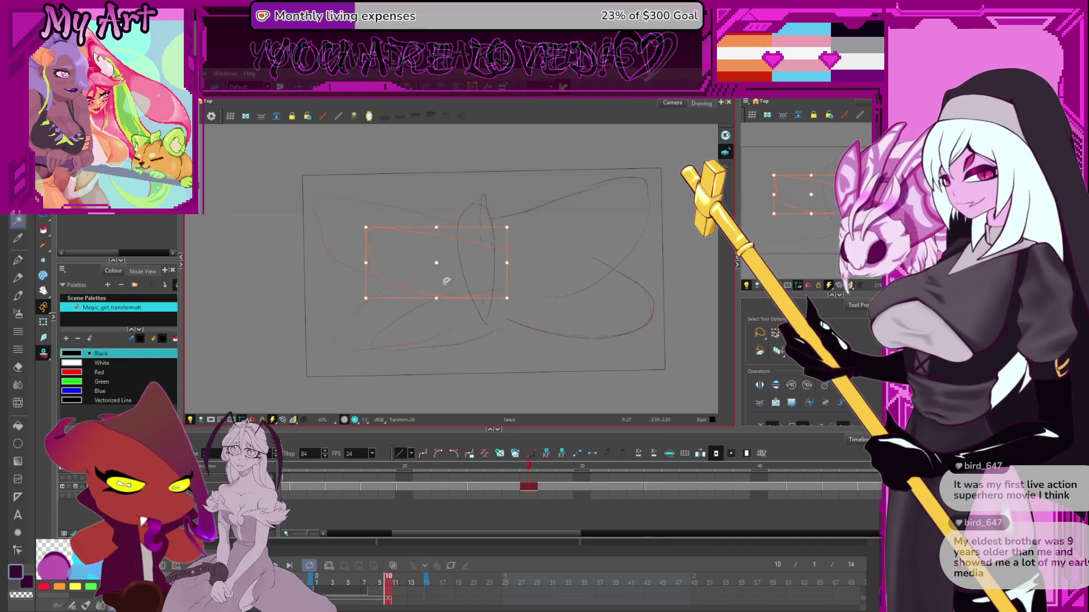
pyautogui.hotkey('alt', 'q')
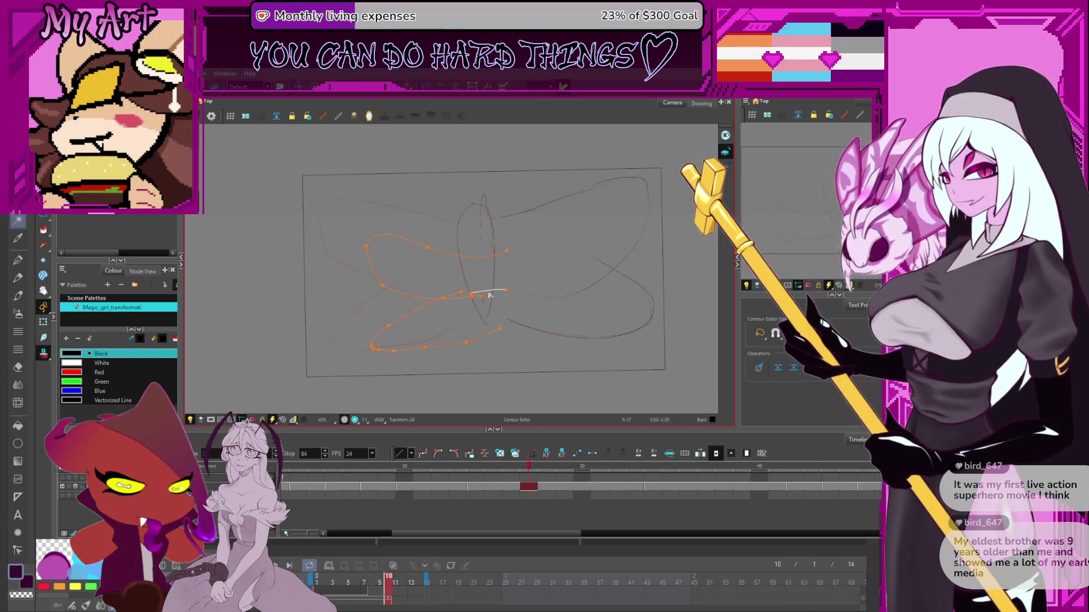
# - Drag a contour point on the left red wing stroke to flatten its bump and tuck it closer to the body
pyautogui.moveTo(376, 357)
pyautogui.mouseDown()
pyautogui.moveTo(413, 338)
pyautogui.moveTo(429, 350)
pyautogui.mouseUp()
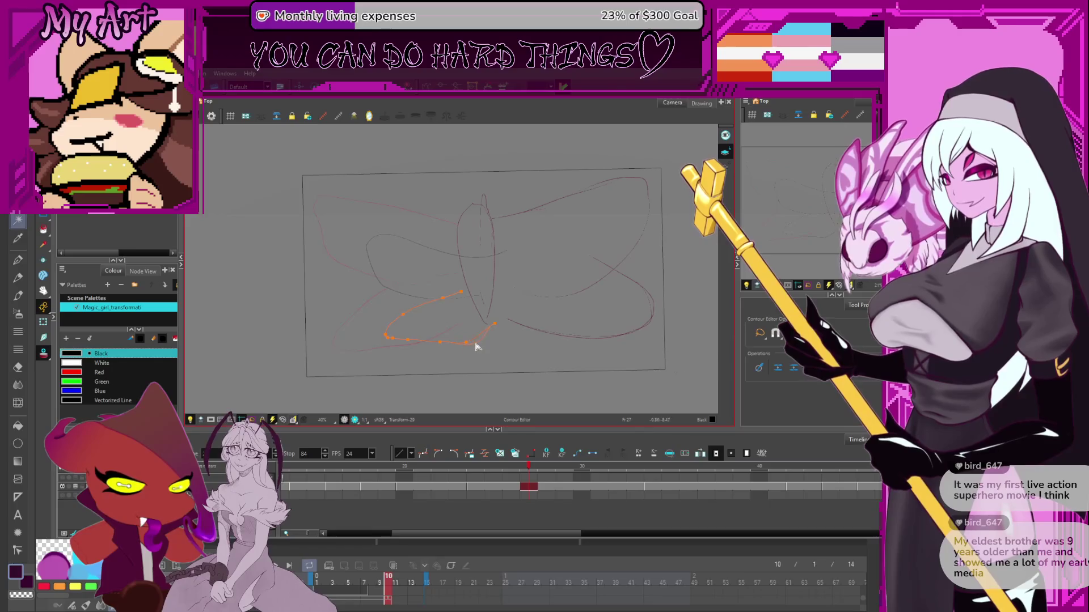
pyautogui.scroll(2, 546, 219)
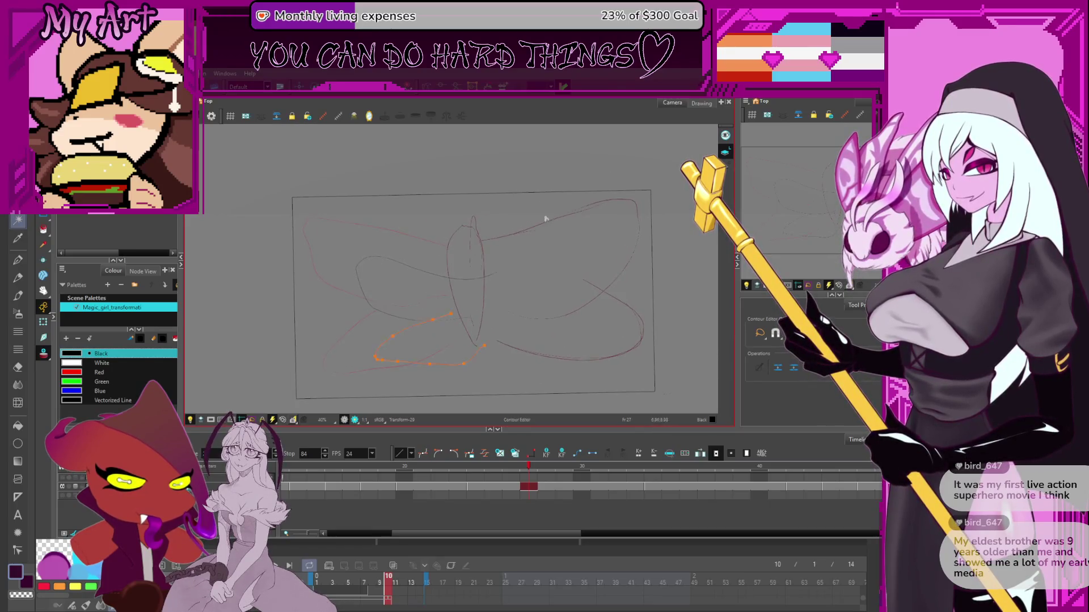
pyautogui.click(447, 250)
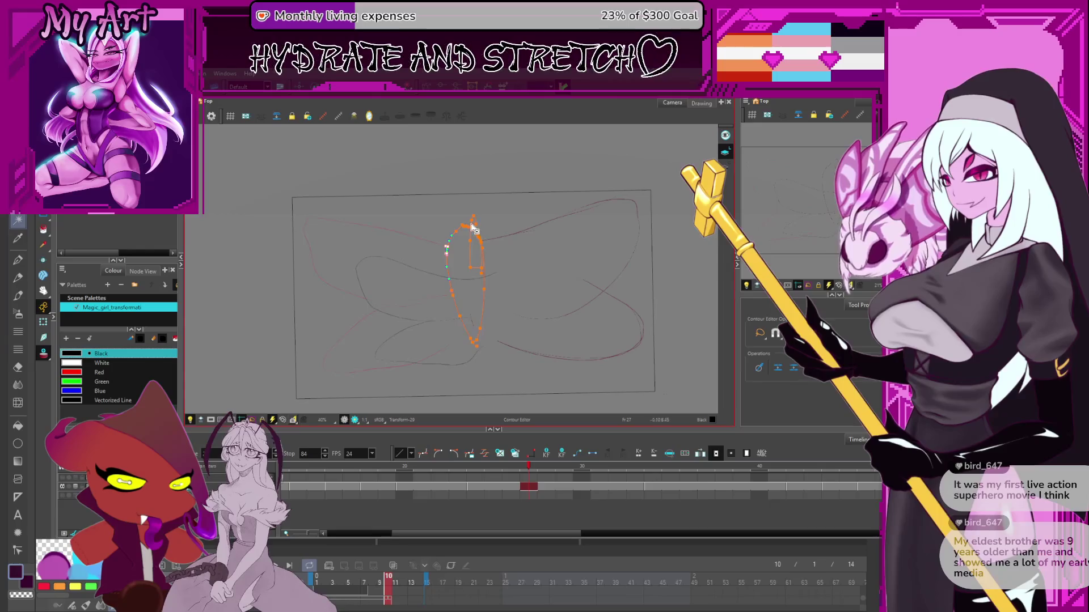
pyautogui.click(464, 281)
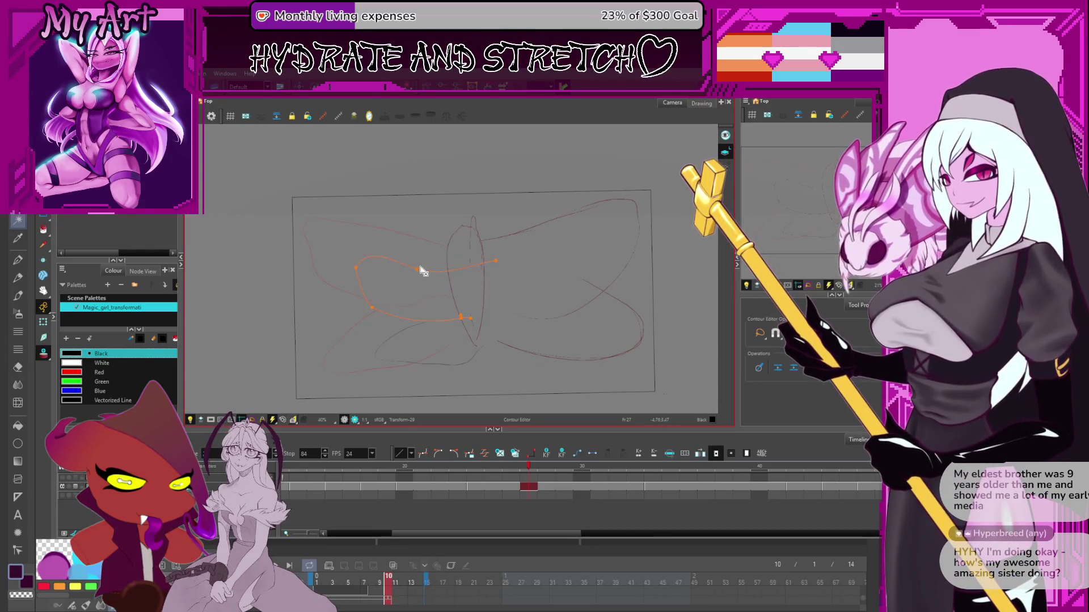
pyautogui.moveTo(414, 253); pyautogui.dragTo(410, 256)
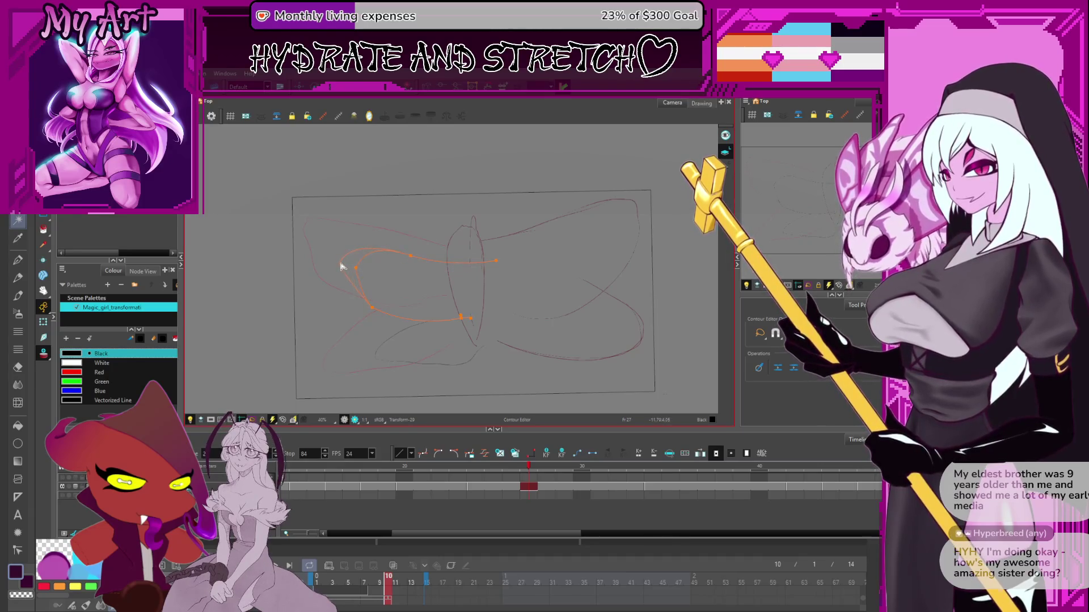
pyautogui.click(371, 308)
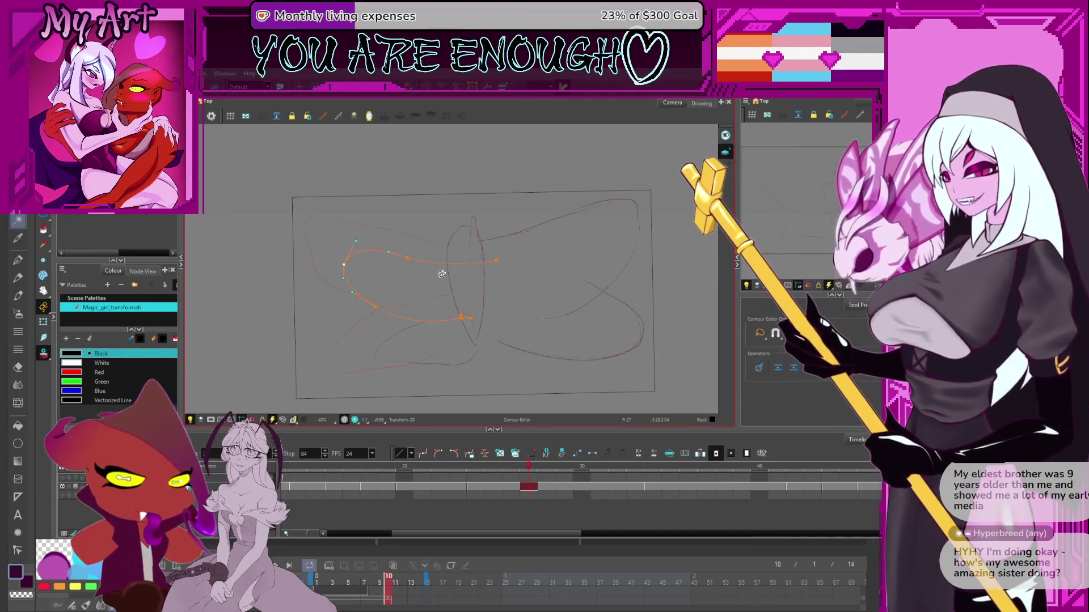
pyautogui.hotkey('alt', 's')
# - Select and shift the upper right wing strokes, then clear the selection
pyautogui.click(498, 246)
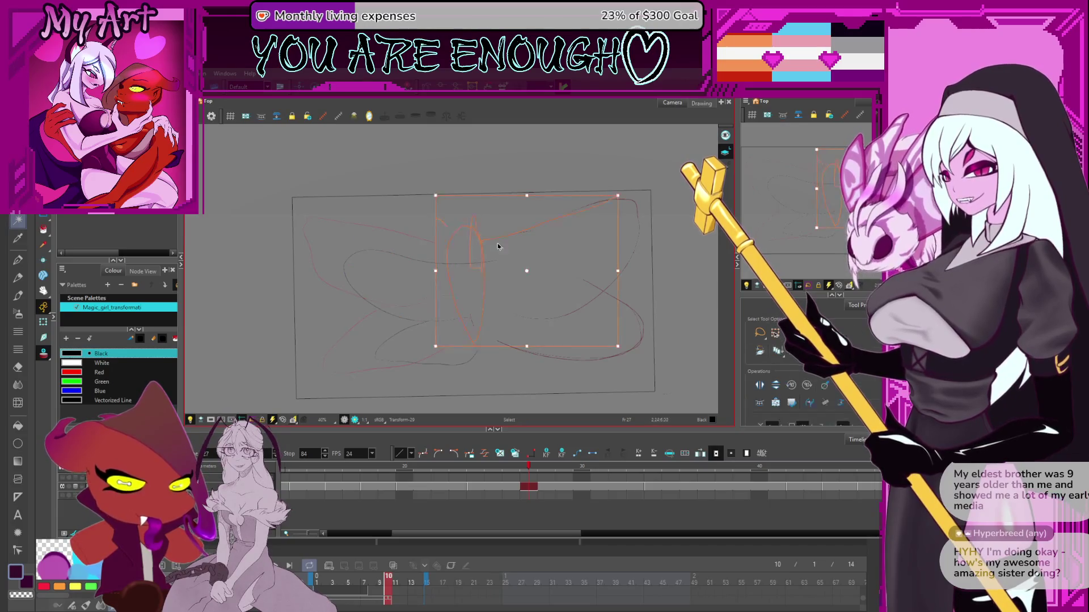
pyautogui.click(488, 245)
pyautogui.click(510, 245)
pyautogui.click(499, 221)
pyautogui.click(518, 226)
pyautogui.click(546, 222)
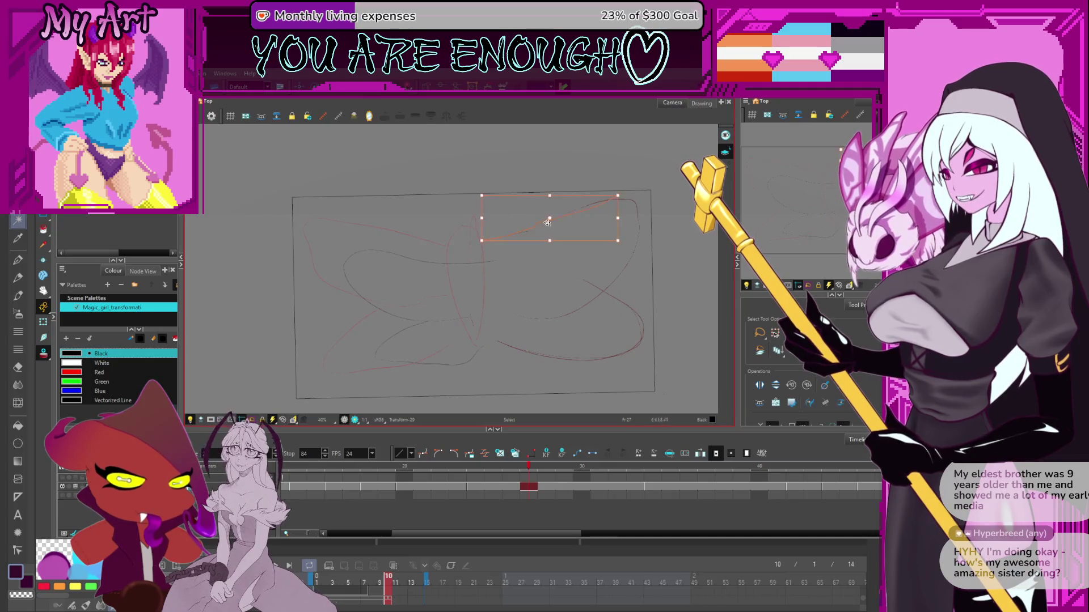
pyautogui.moveTo(585, 240); pyautogui.dragTo(550, 221)
pyautogui.click(533, 196)
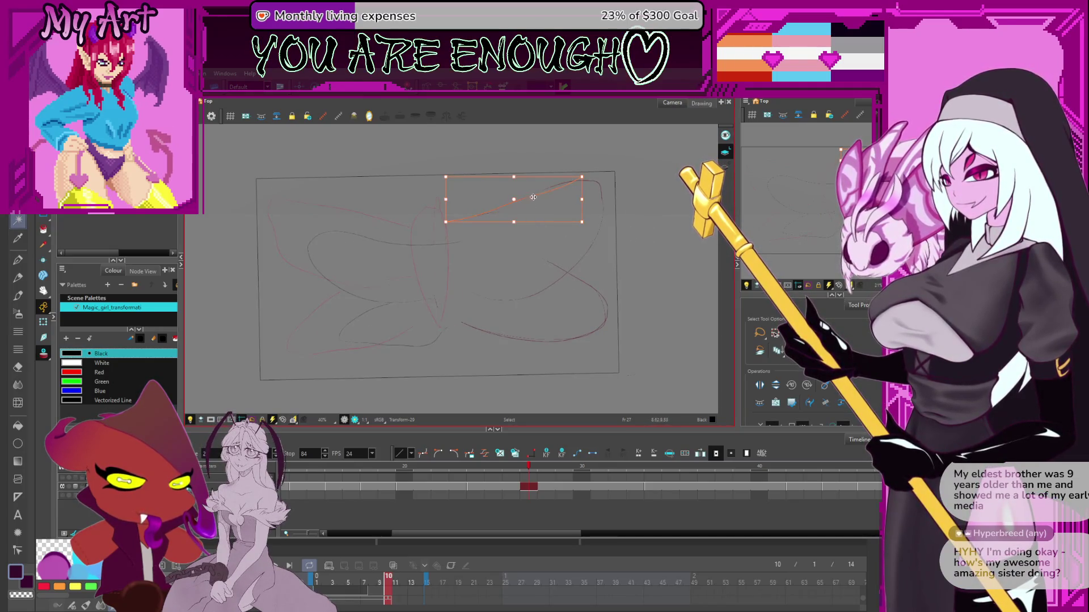
pyautogui.moveTo(558, 145)
pyautogui.mouseDown()
pyautogui.moveTo(486, 340)
pyautogui.moveTo(603, 173)
pyautogui.mouseUp()
pyautogui.click(521, 245)
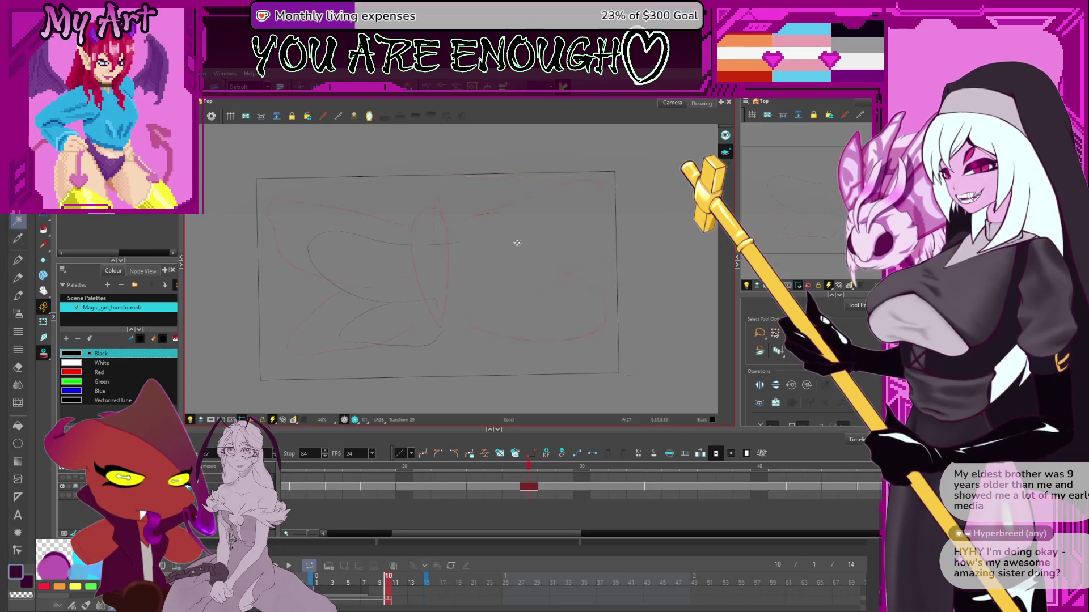
# - Zoom in and draw a small black pencil oval as the head atop the body
pyautogui.hotkey('alt', '/')
pyautogui.scroll(1, 461, 223)
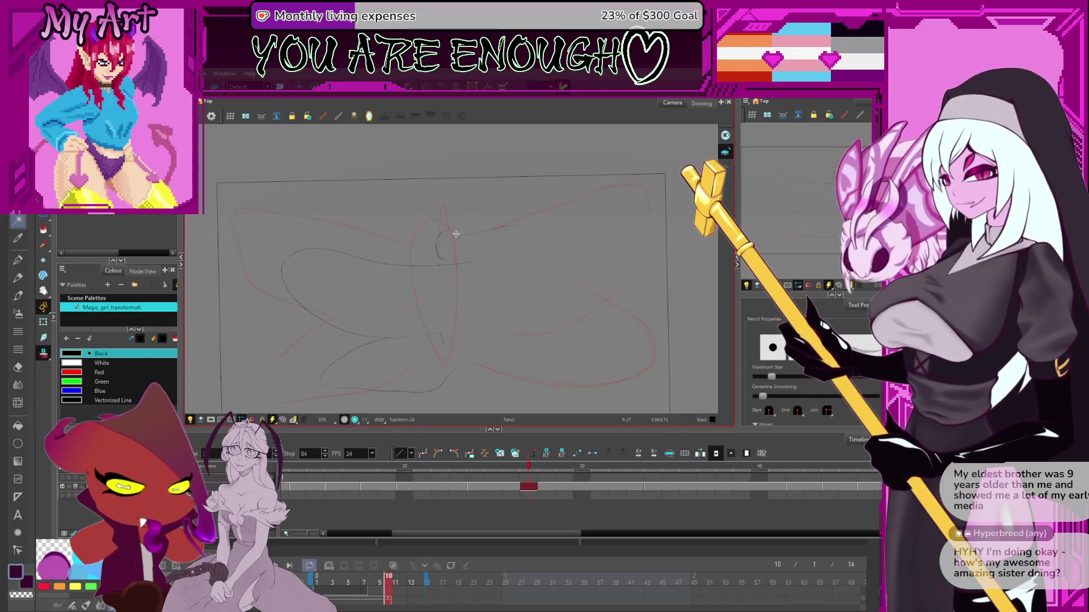
pyautogui.moveTo(452, 250)
pyautogui.mouseDown()
pyautogui.moveTo(462, 246)
pyautogui.moveTo(448, 250)
pyautogui.mouseUp()
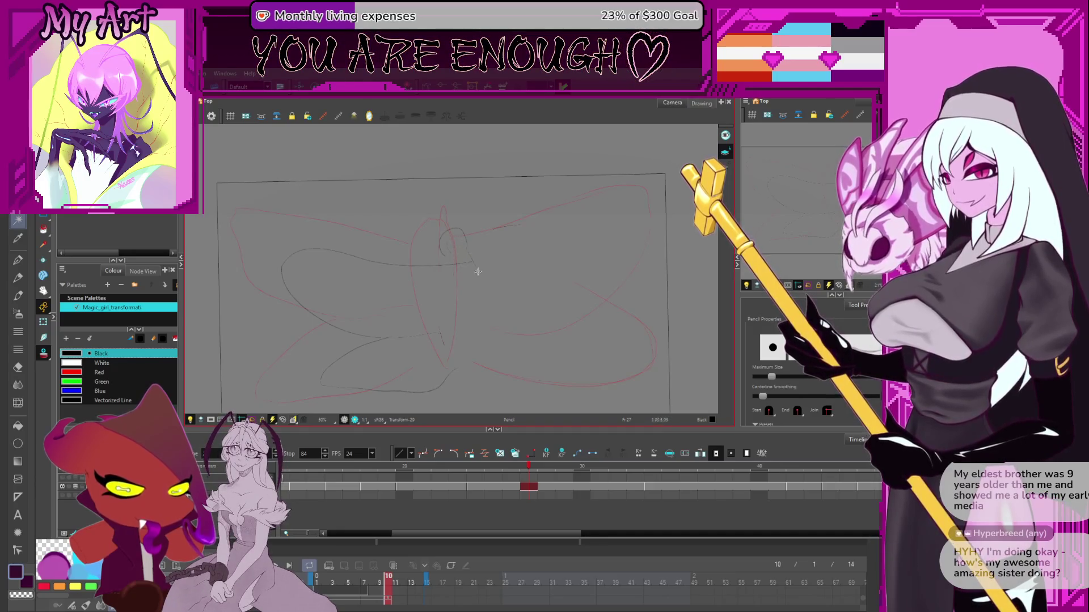
pyautogui.hotkey('alt', 's')
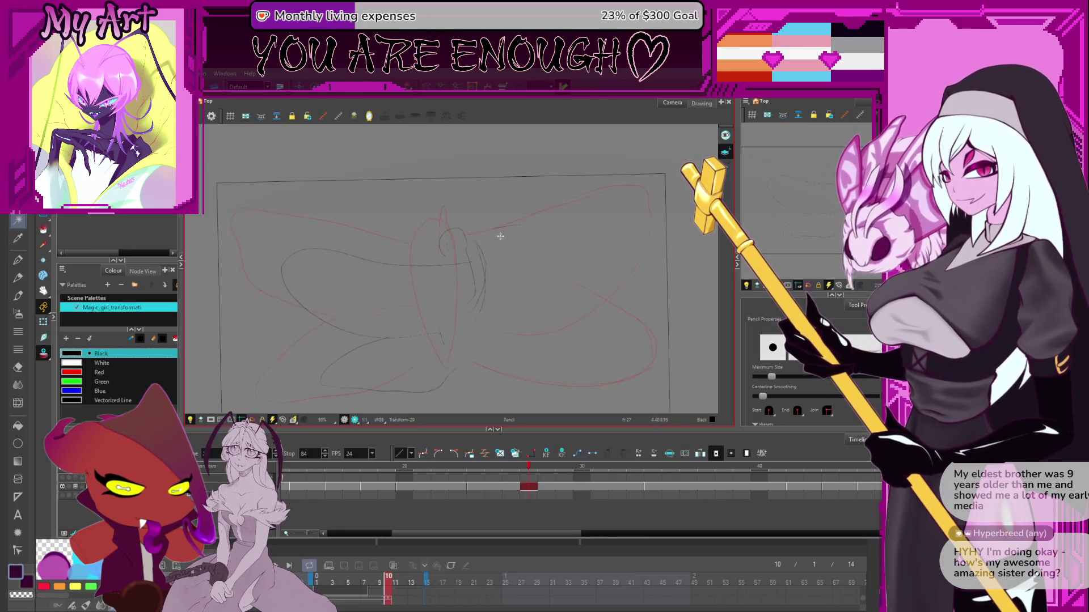
# - Undo the long upper-right curve and draw black right-wing strokes rising from the head oval
pyautogui.hotkey('ctrl', 'z')
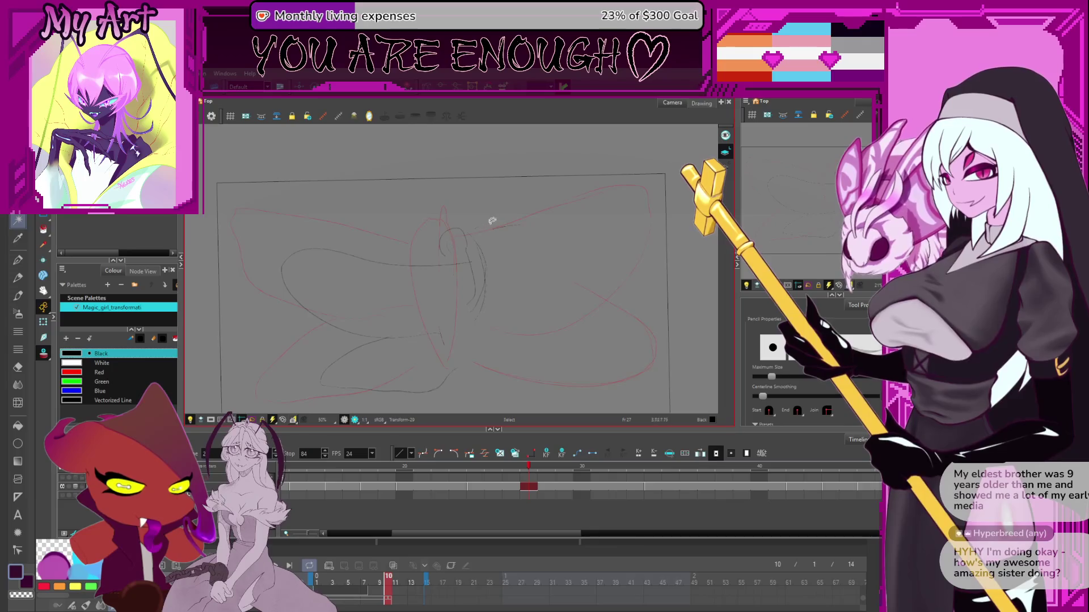
pyautogui.hotkey('ctrl', 'z')
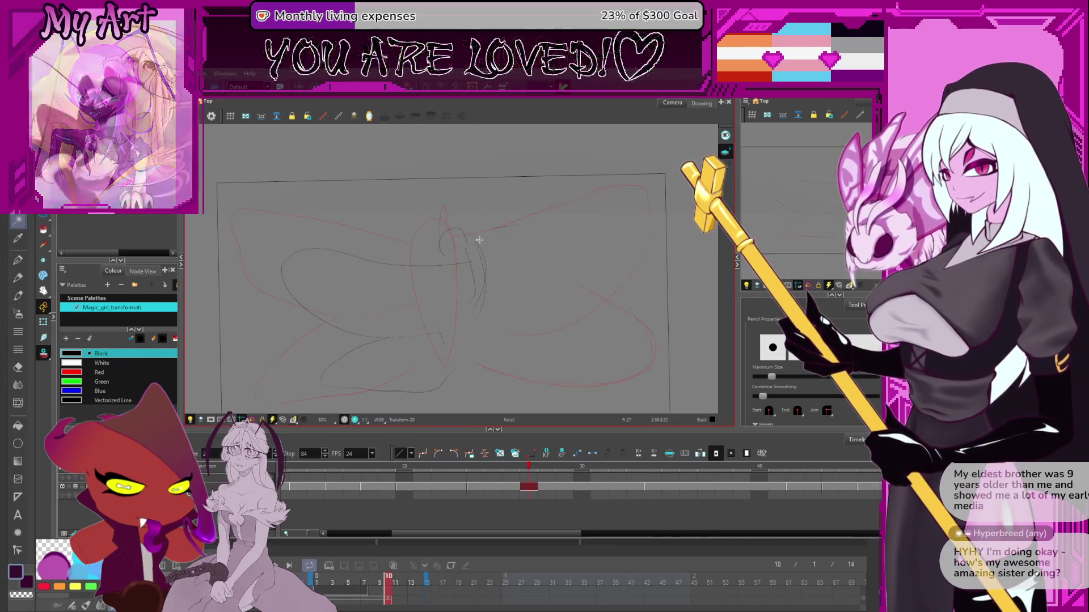
pyautogui.moveTo(482, 237); pyautogui.dragTo(549, 205)
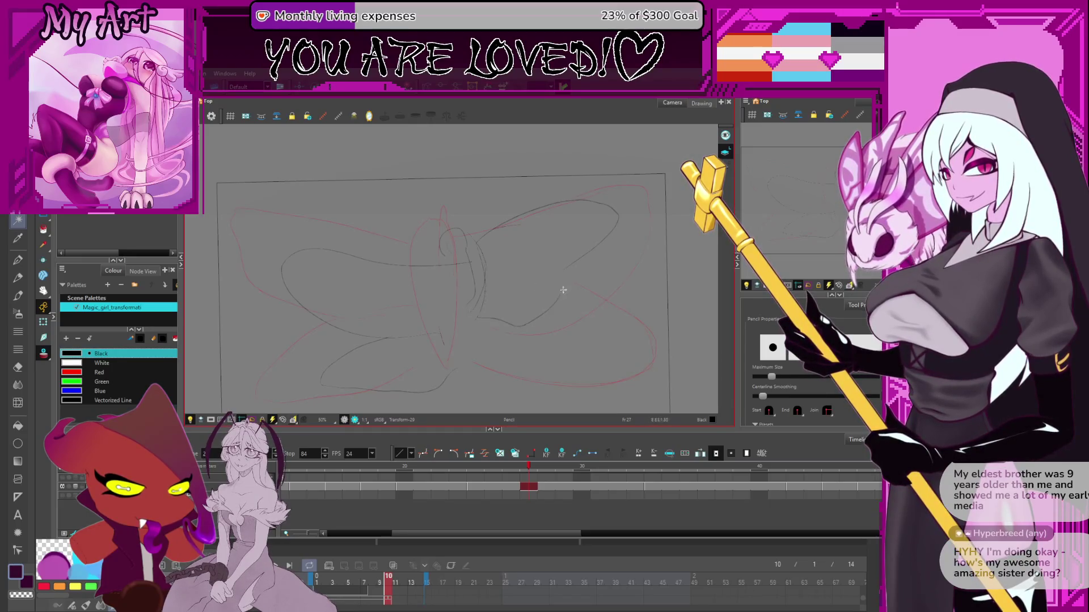
pyautogui.moveTo(481, 317); pyautogui.dragTo(529, 285)
pyautogui.moveTo(525, 322)
pyautogui.mouseDown()
pyautogui.moveTo(597, 253)
pyautogui.moveTo(546, 204)
pyautogui.mouseUp()
# - Outline the lower wings in black, then advance to frame 28
pyautogui.moveTo(536, 270); pyautogui.dragTo(555, 295)
pyautogui.moveTo(429, 306)
pyautogui.mouseDown()
pyautogui.moveTo(484, 321)
pyautogui.moveTo(535, 294)
pyautogui.mouseUp()
pyautogui.moveTo(527, 467)
pyautogui.mouseDown()
pyautogui.moveTo(408, 477)
pyautogui.moveTo(540, 487)
pyautogui.moveTo(640, 478)
pyautogui.moveTo(485, 488)
pyautogui.mouseUp()
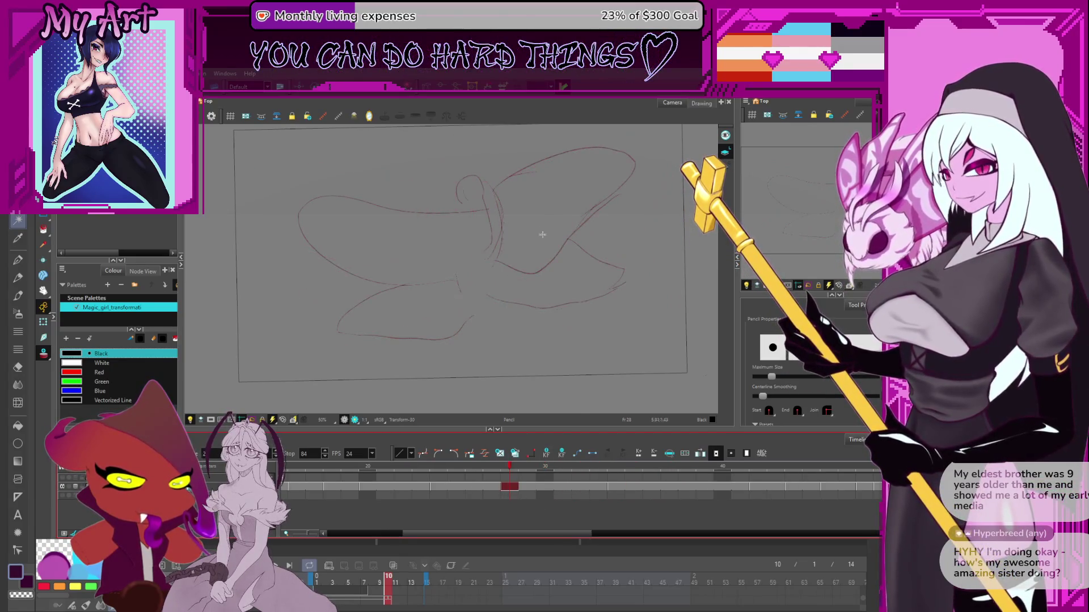
# - Enlarge the timeline, review the wing drawings on frames 31, 34 and 32, then restore the view
pyautogui.moveTo(567, 429)
pyautogui.mouseDown()
pyautogui.moveTo(601, 401)
pyautogui.moveTo(617, 355)
pyautogui.mouseUp()
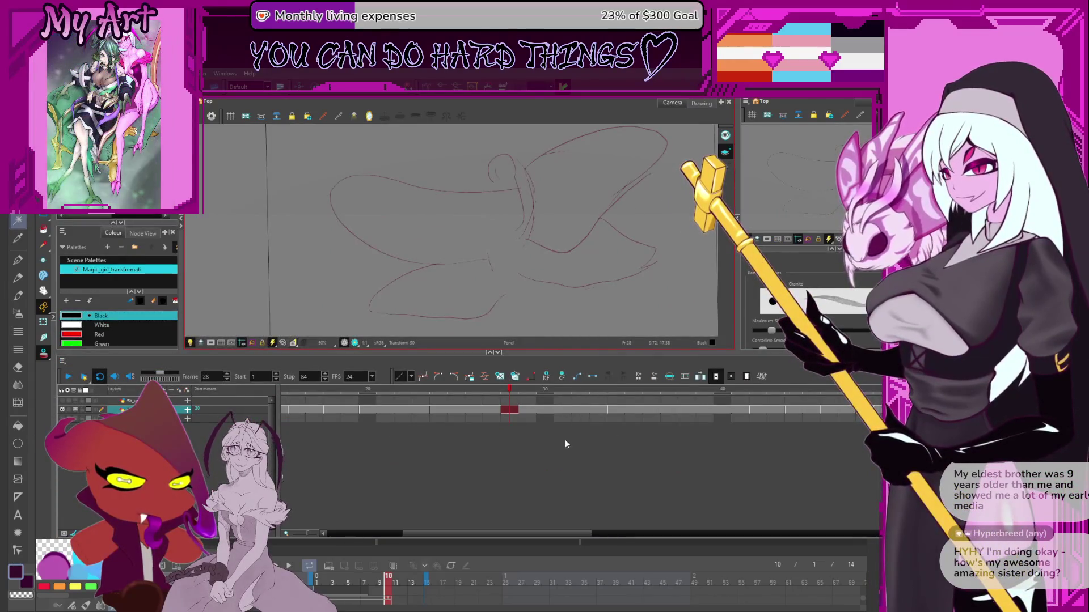
pyautogui.hscroll(3, 414, 424)
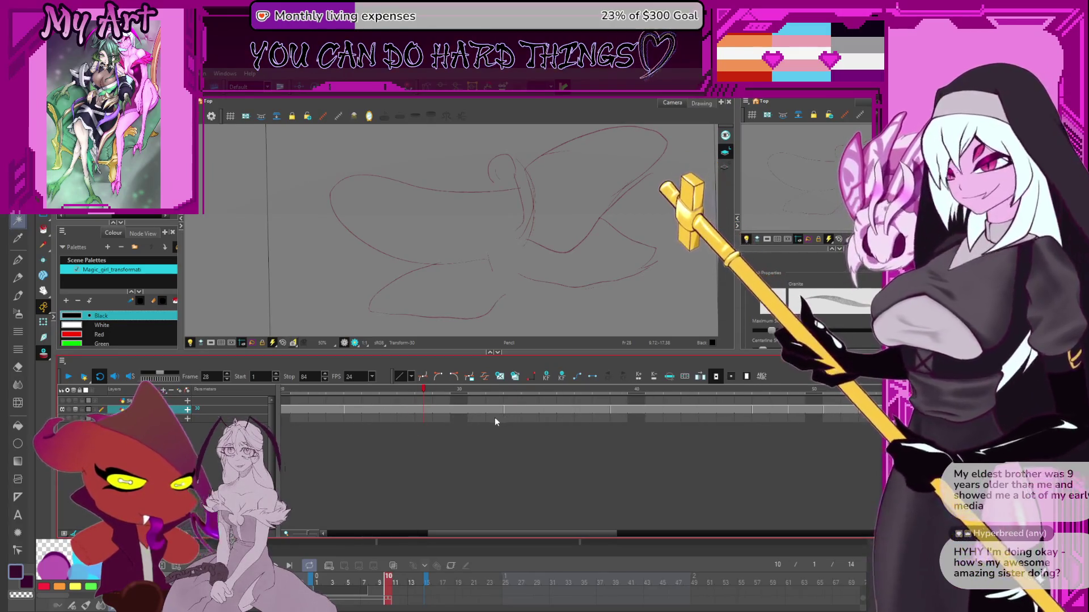
pyautogui.click(479, 408)
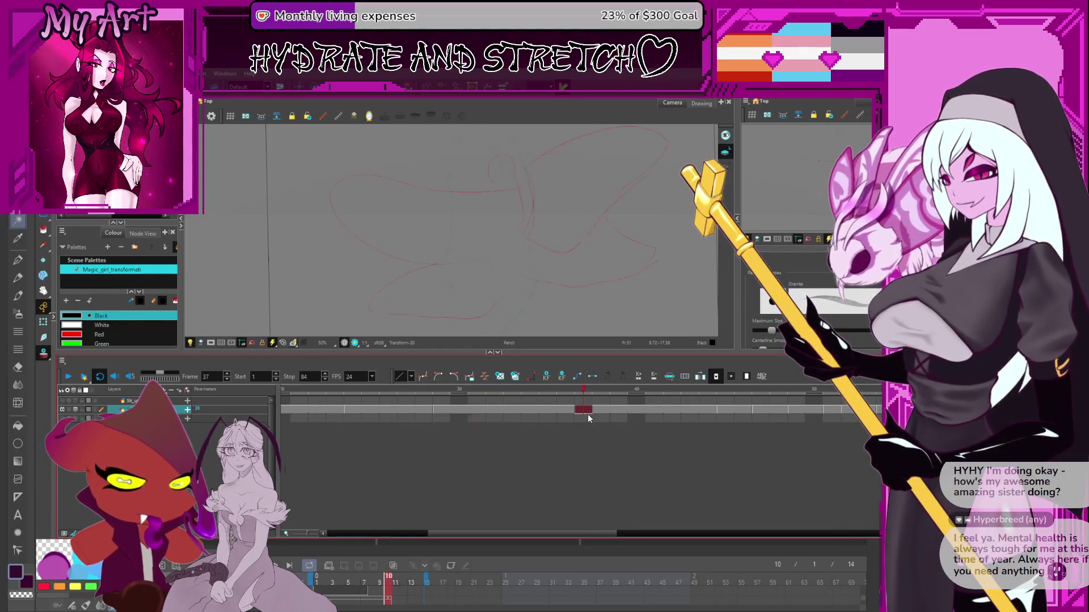
pyautogui.click(530, 400)
pyautogui.click(495, 409)
pyautogui.moveTo(528, 353); pyautogui.dragTo(528, 398)
# - On frame 34, rotate the left and lower wing strokes counter-clockwise and move them down-right
pyautogui.press('.')
pyautogui.press('.')
pyautogui.hotkey('alt', 's')
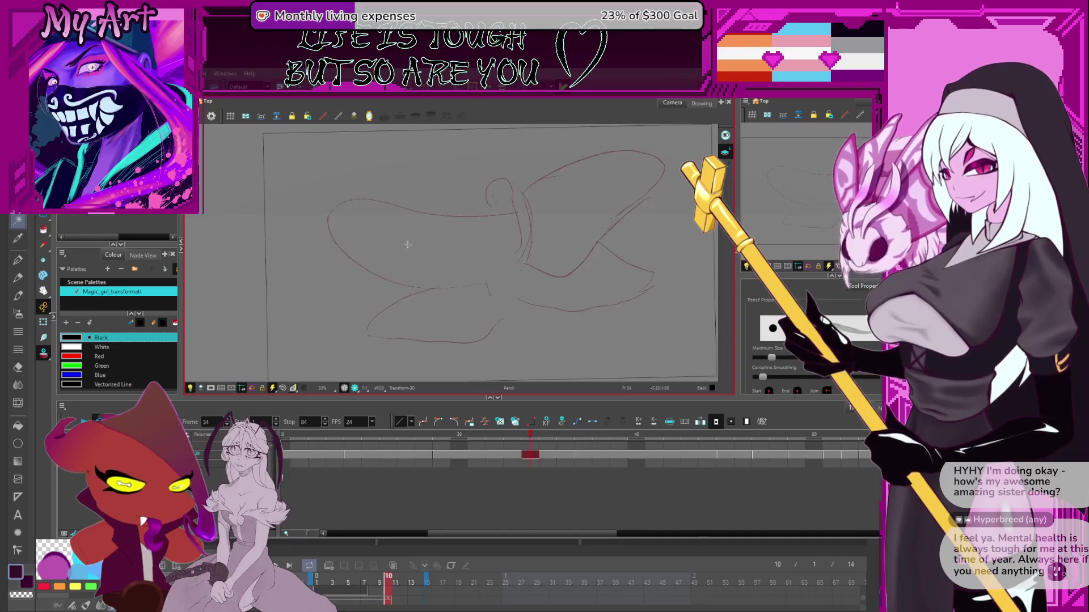
pyautogui.moveTo(360, 243); pyautogui.dragTo(482, 371)
pyautogui.moveTo(462, 295)
pyautogui.mouseDown()
pyautogui.moveTo(456, 264)
pyautogui.moveTo(567, 289)
pyautogui.mouseUp()
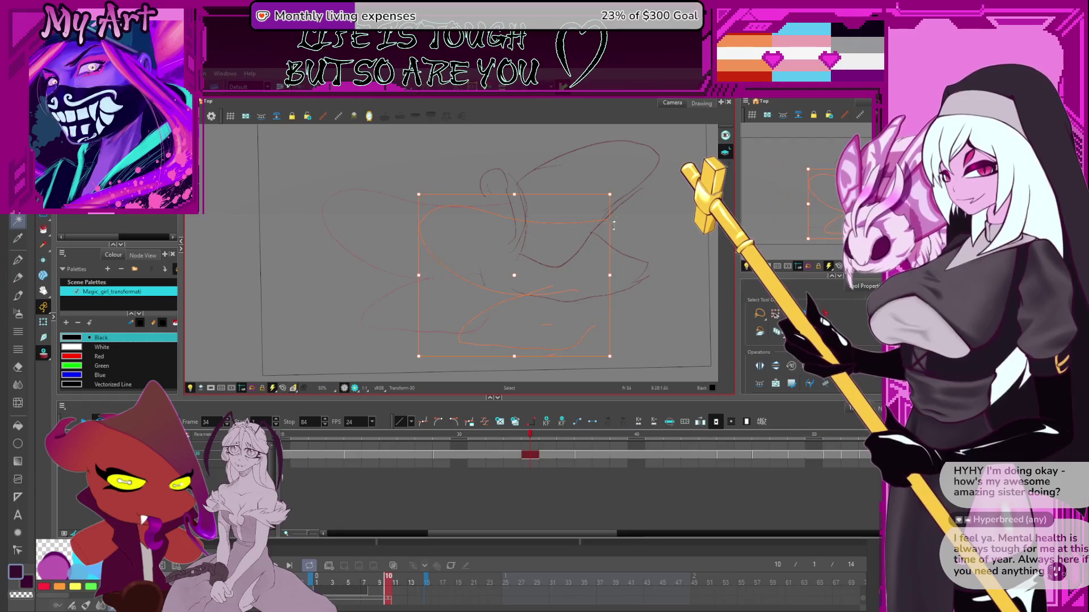
pyautogui.moveTo(612, 202)
pyautogui.mouseDown()
pyautogui.moveTo(603, 161)
pyautogui.moveTo(613, 165)
pyautogui.moveTo(602, 161)
pyautogui.mouseUp()
pyautogui.moveTo(498, 195); pyautogui.dragTo(517, 220)
# - Adjust the contour points of the upper red wing curve, then clear the selection
pyautogui.hotkey('alt', 'q')
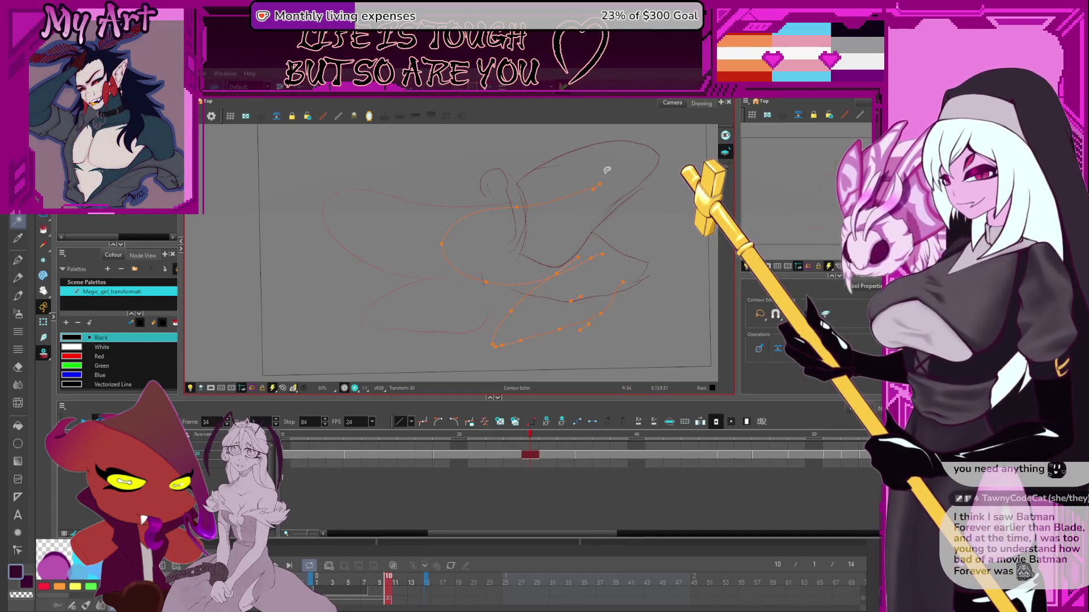
pyautogui.click(596, 189)
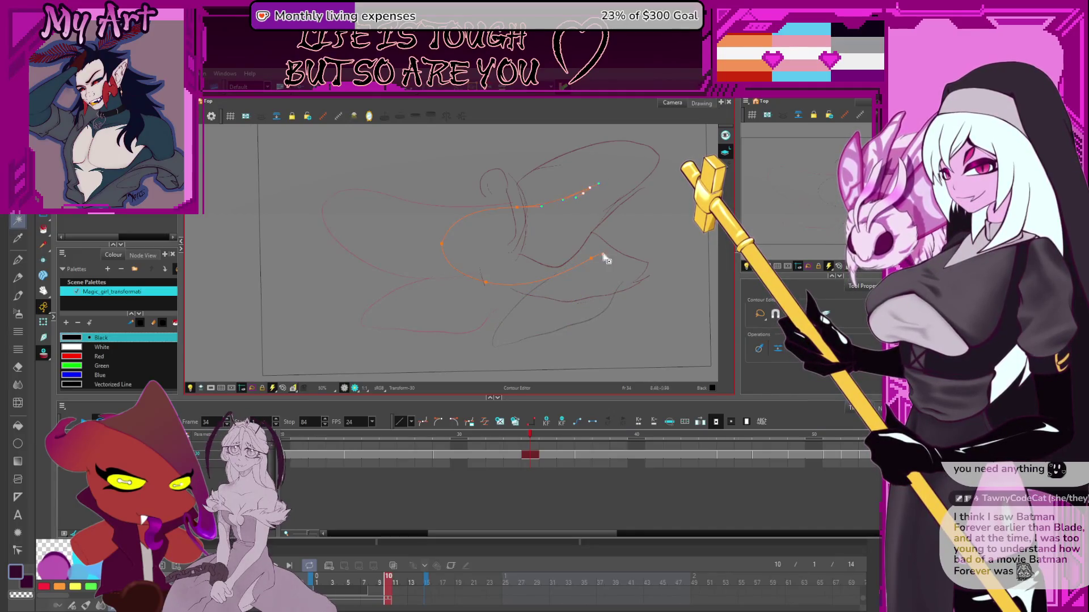
pyautogui.moveTo(626, 229)
pyautogui.mouseDown()
pyautogui.moveTo(624, 304)
pyautogui.moveTo(624, 233)
pyautogui.mouseUp()
pyautogui.hotkey('alt', 's')
pyautogui.press('Escape')
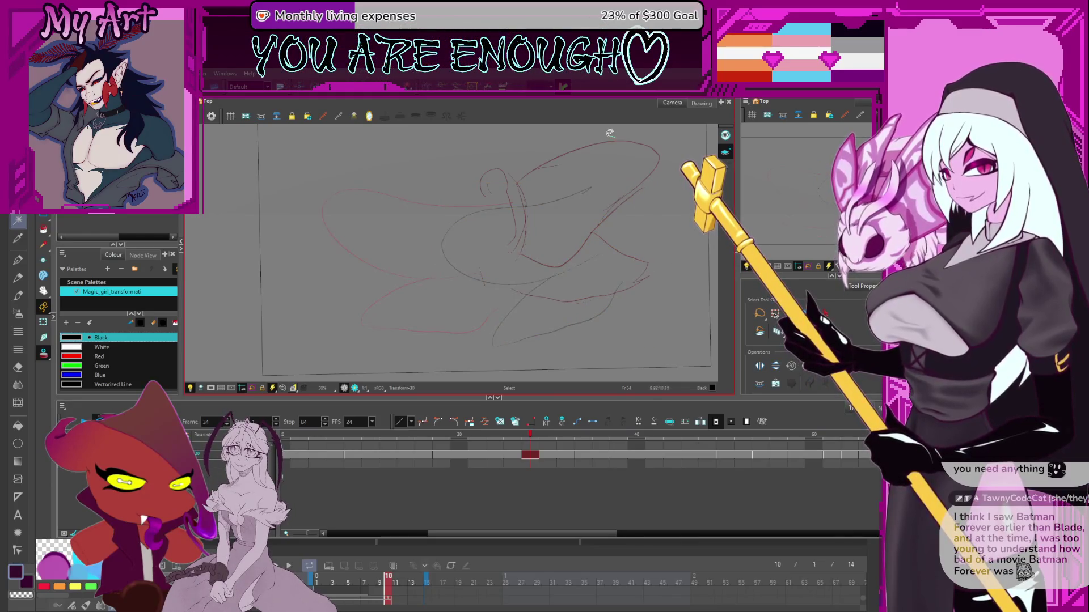
pyautogui.click(600, 139)
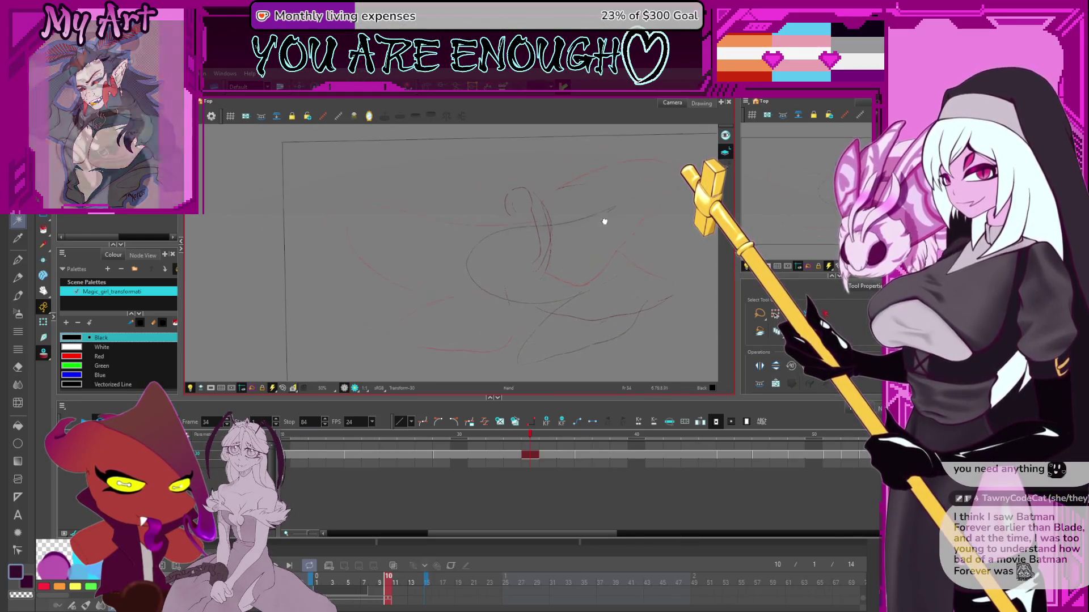
# - Draw black pencil body and wing lines over frame 34's red guide curves
pyautogui.click(517, 188)
pyautogui.hotkey('alt', '/')
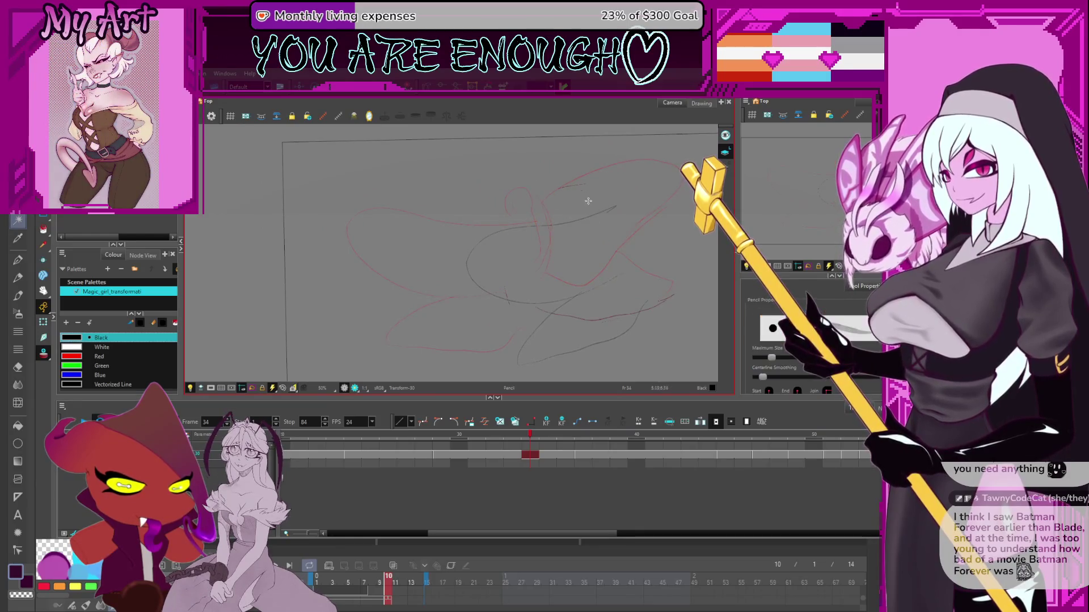
pyautogui.scroll(-2, 563, 289)
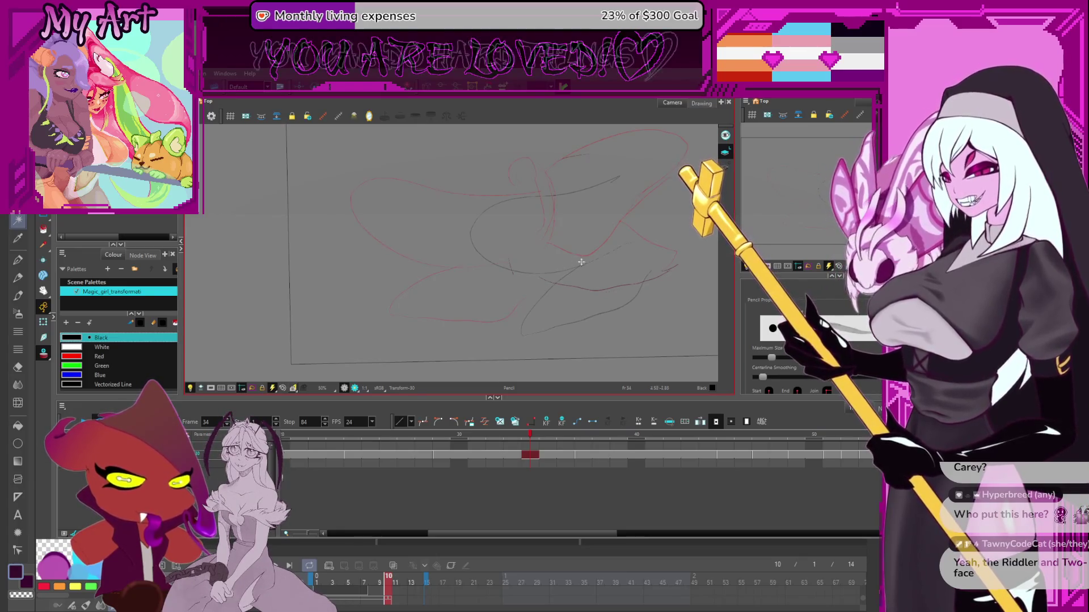
pyautogui.hotkey('alt', 's')
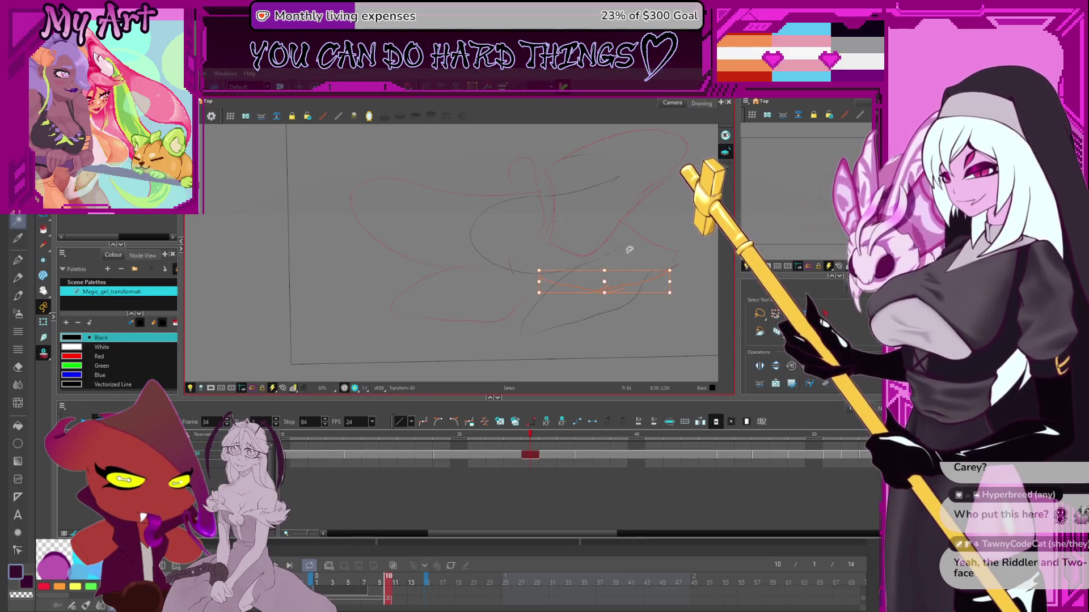
# - Zoom in and draw black arcs around the head, undoing the attempts that fail
pyautogui.hotkey('alt', '/')
pyautogui.scroll(2, 627, 199)
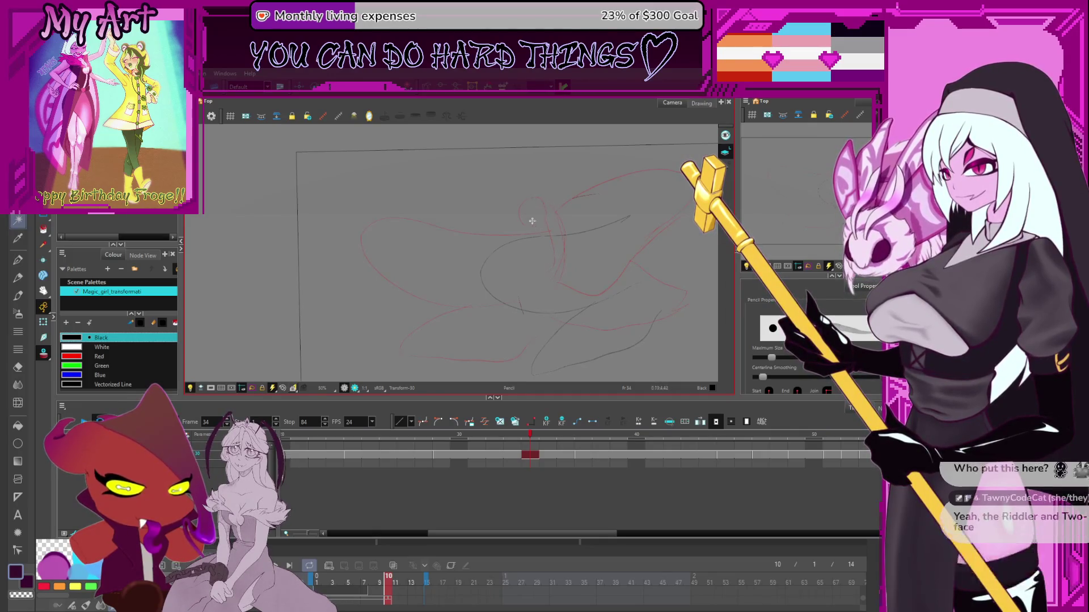
pyautogui.scroll(1, 557, 233)
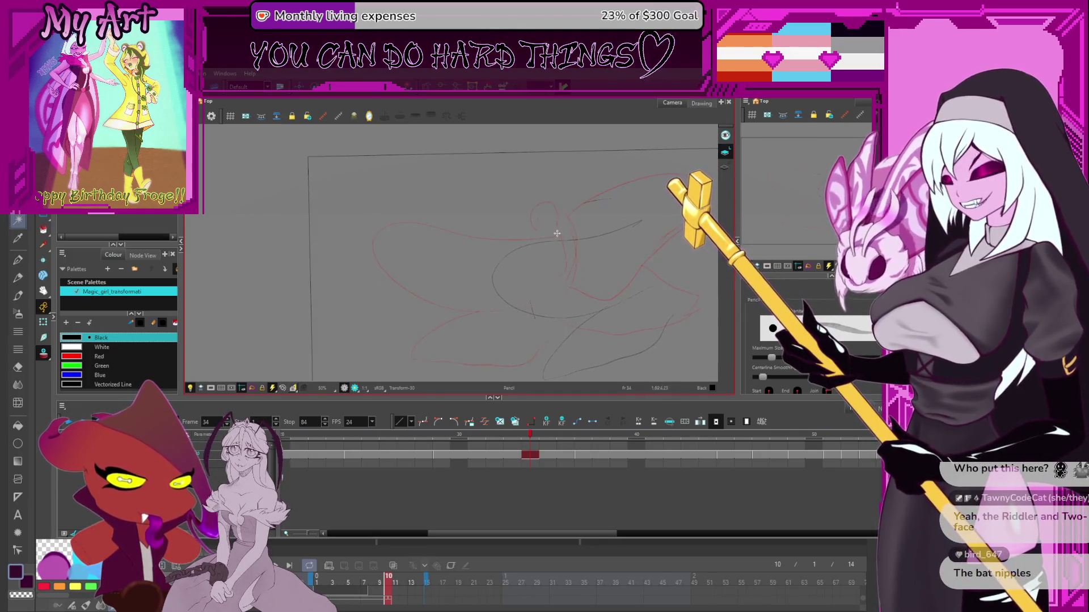
pyautogui.hotkey('ctrl', 'z')
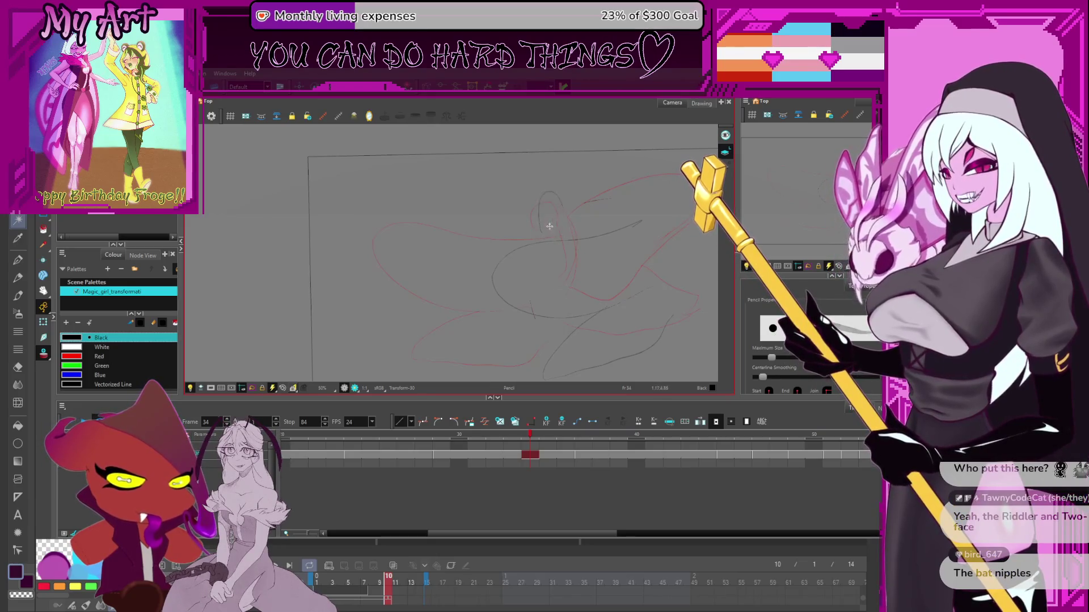
pyautogui.moveTo(552, 203)
pyautogui.mouseDown()
pyautogui.moveTo(543, 231)
pyautogui.moveTo(552, 209)
pyautogui.moveTo(516, 193)
pyautogui.moveTo(538, 208)
pyautogui.mouseUp()
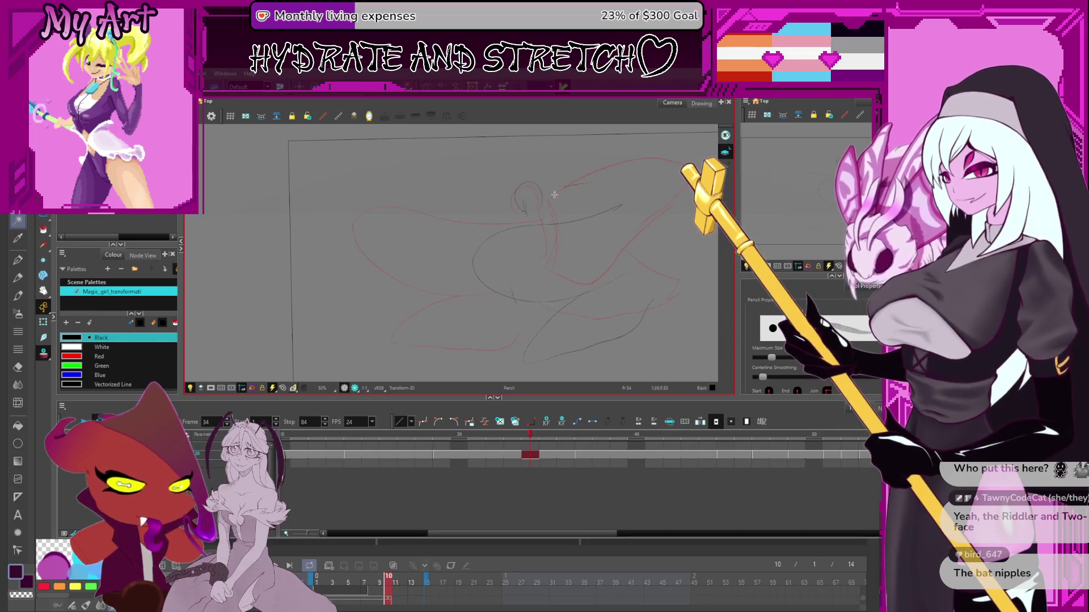
pyautogui.moveTo(541, 229); pyautogui.dragTo(569, 237)
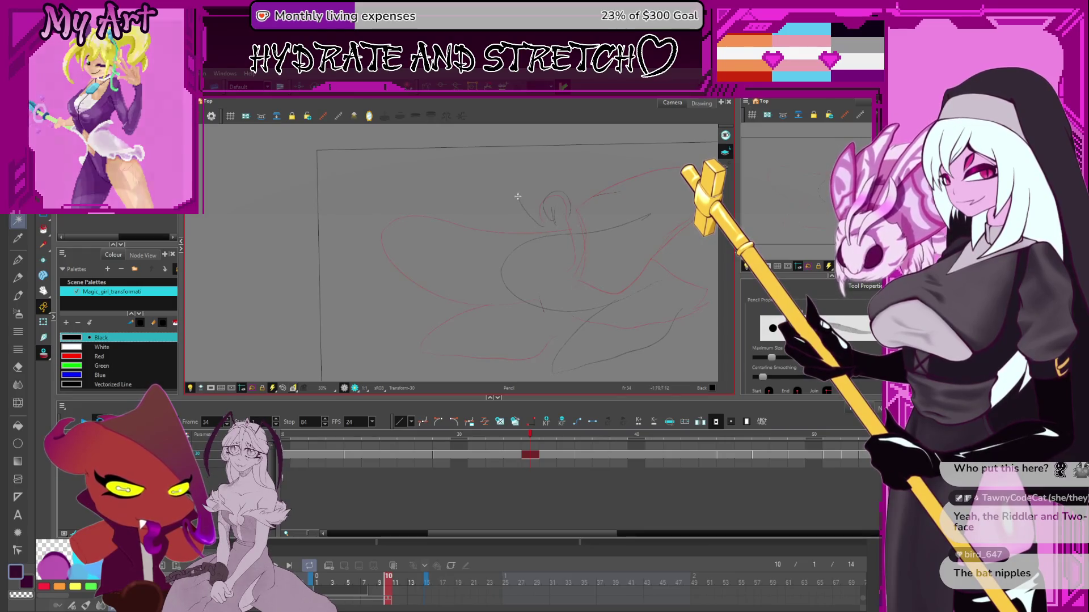
pyautogui.moveTo(538, 226); pyautogui.dragTo(570, 170)
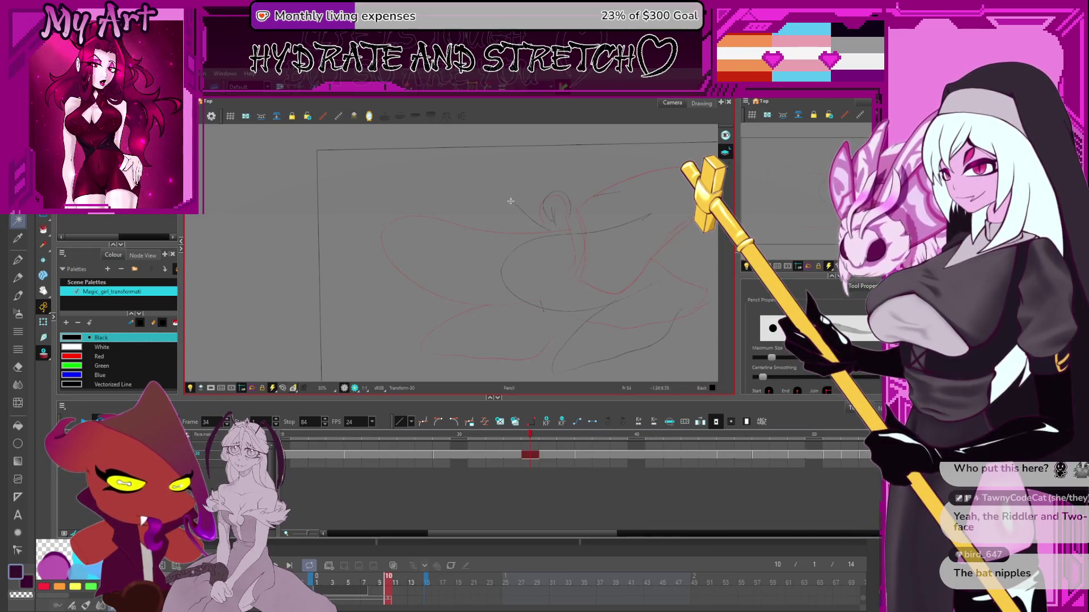
pyautogui.hotkey('ctrl', 'z')
# - Retry the head's left arc and an up-left antenna stroke, undo both, and reposition the canvas
pyautogui.moveTo(547, 220)
pyautogui.mouseDown()
pyautogui.moveTo(506, 194)
pyautogui.moveTo(567, 165)
pyautogui.mouseUp()
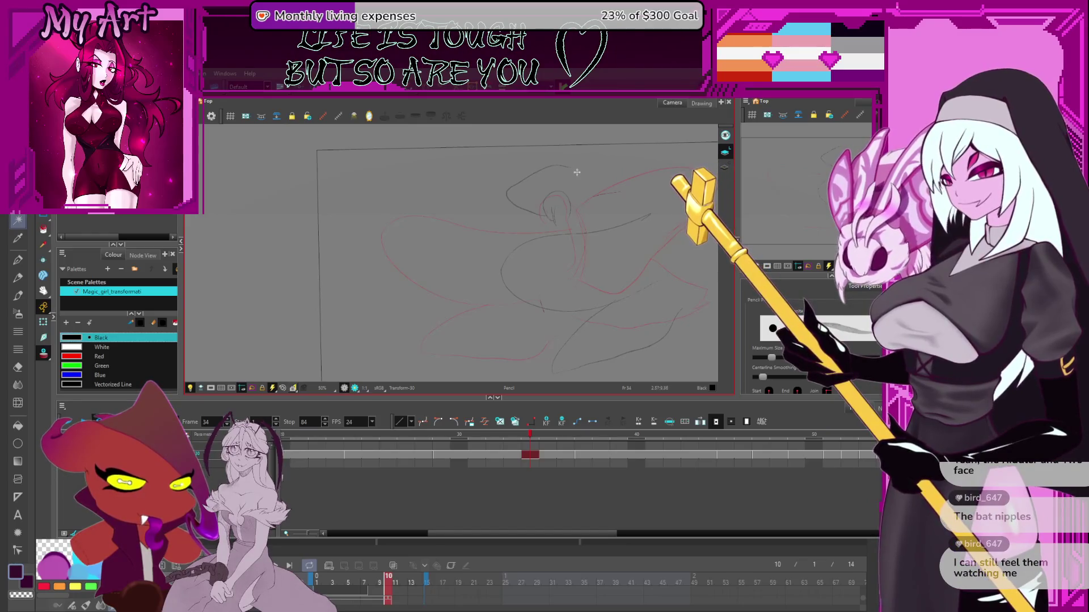
pyautogui.hotkey('ctrl', 'z')
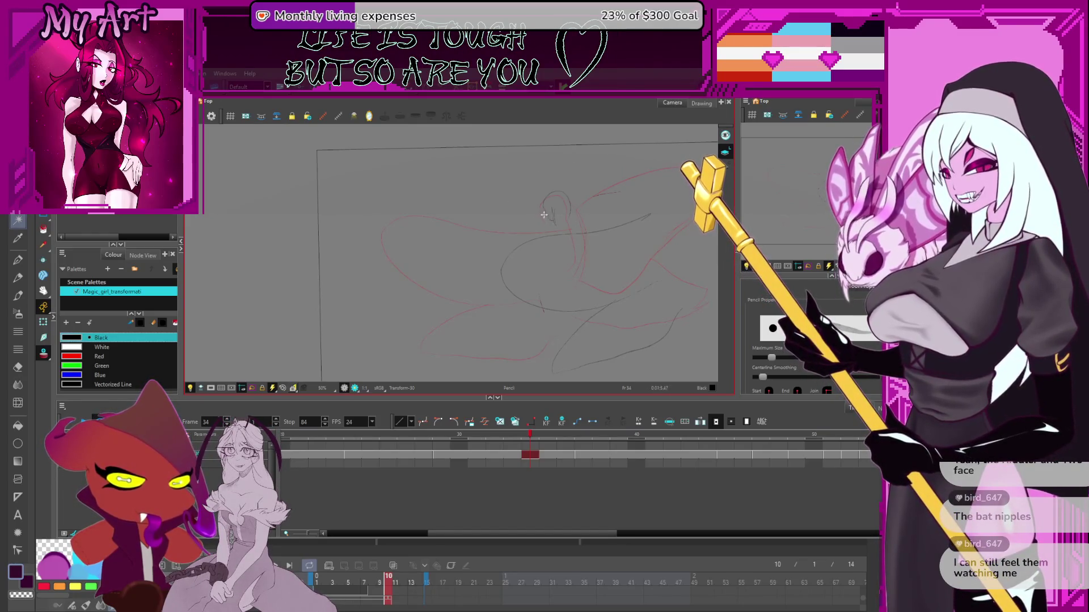
pyautogui.hotkey('ctrl', 'z')
pyautogui.moveTo(548, 221); pyautogui.dragTo(508, 193)
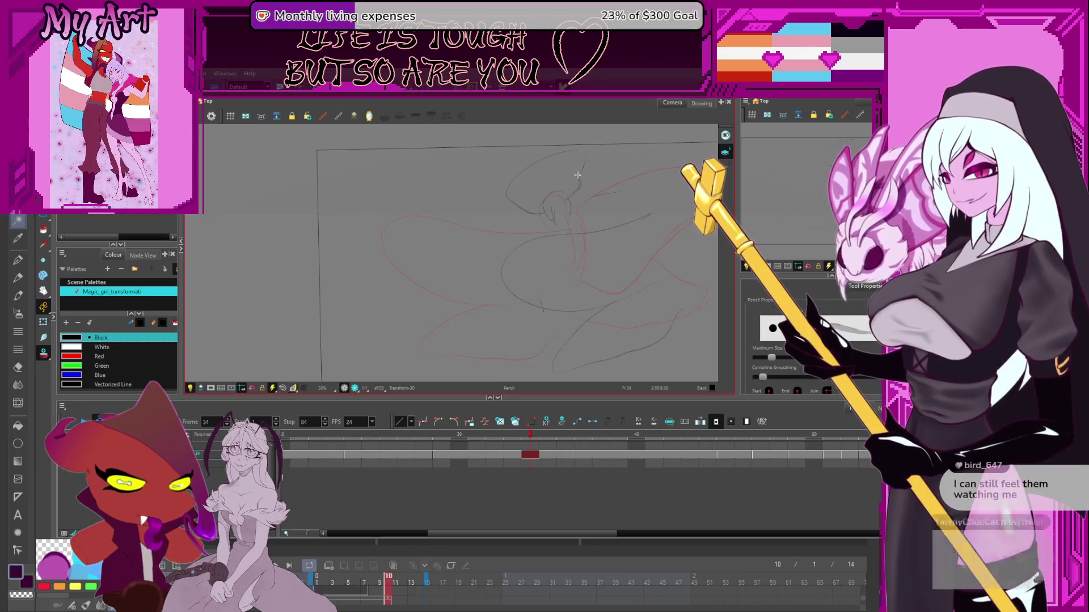
pyautogui.hotkey('ctrl', 'z')
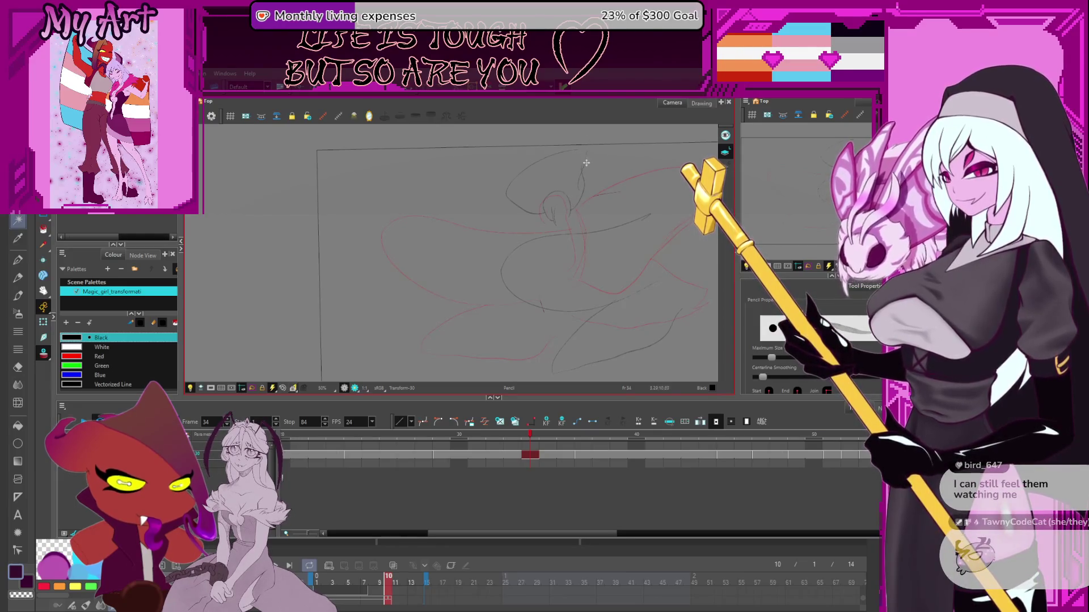
pyautogui.scroll(-1, 602, 190)
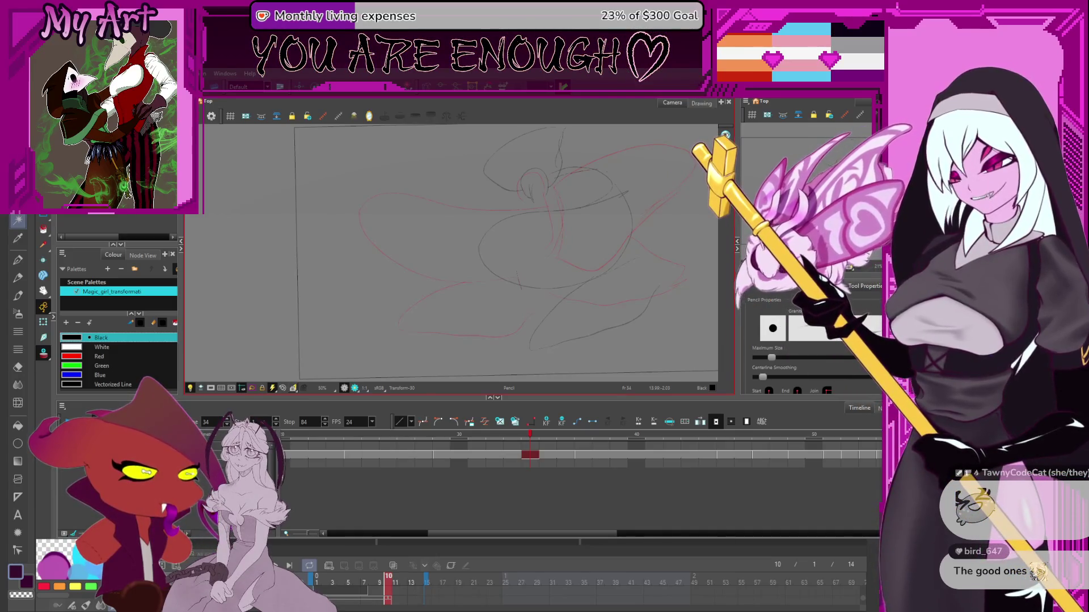
pyautogui.moveTo(612, 296)
pyautogui.mouseDown()
pyautogui.moveTo(626, 309)
pyautogui.moveTo(639, 284)
pyautogui.mouseUp()
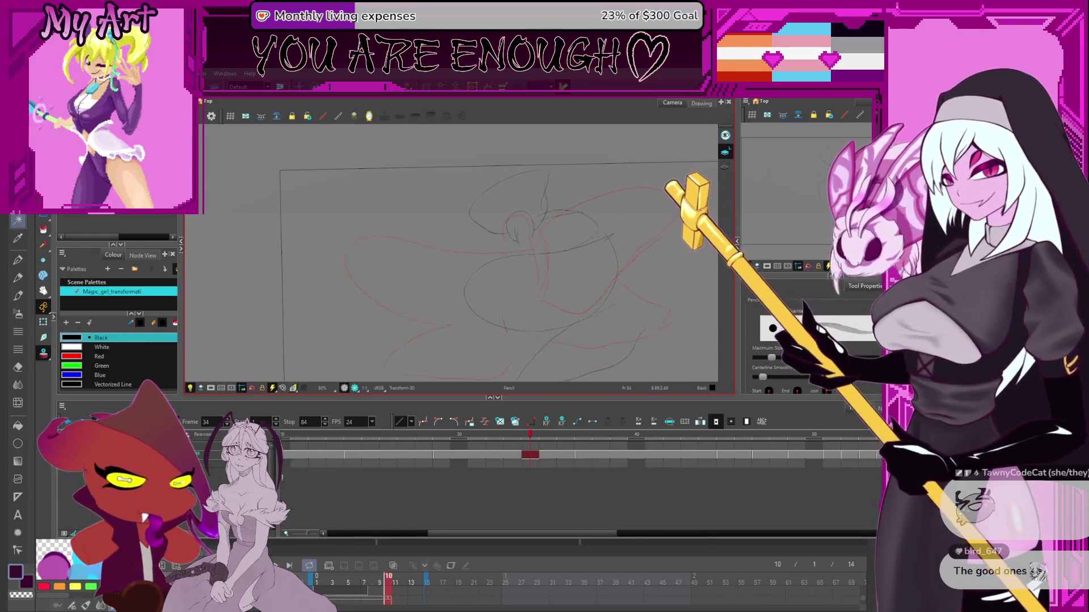
pyautogui.moveTo(567, 311)
pyautogui.mouseDown()
pyautogui.moveTo(593, 304)
pyautogui.moveTo(570, 291)
pyautogui.mouseUp()
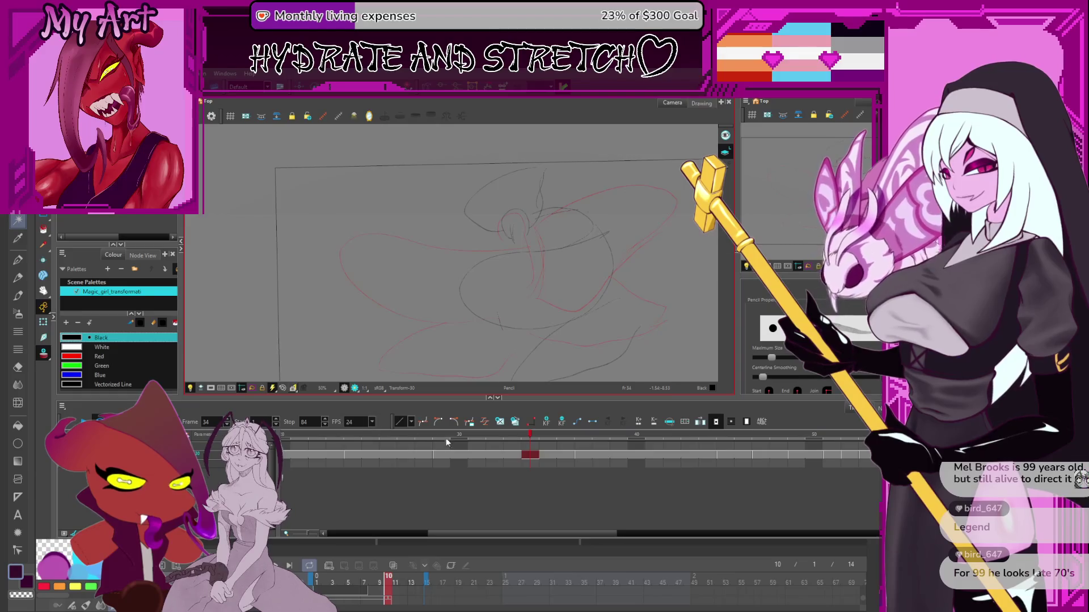
pyautogui.click(606, 455)
# - Play the animation from frame 45 and stop playback
pyautogui.click(726, 455)
pyautogui.press('Return')
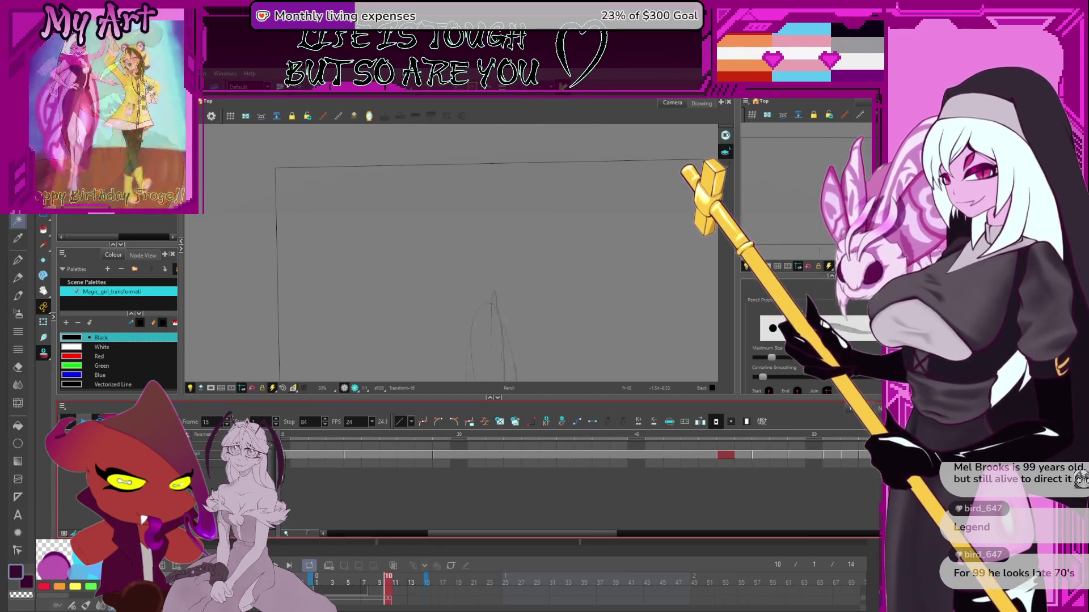
pyautogui.press('Return')
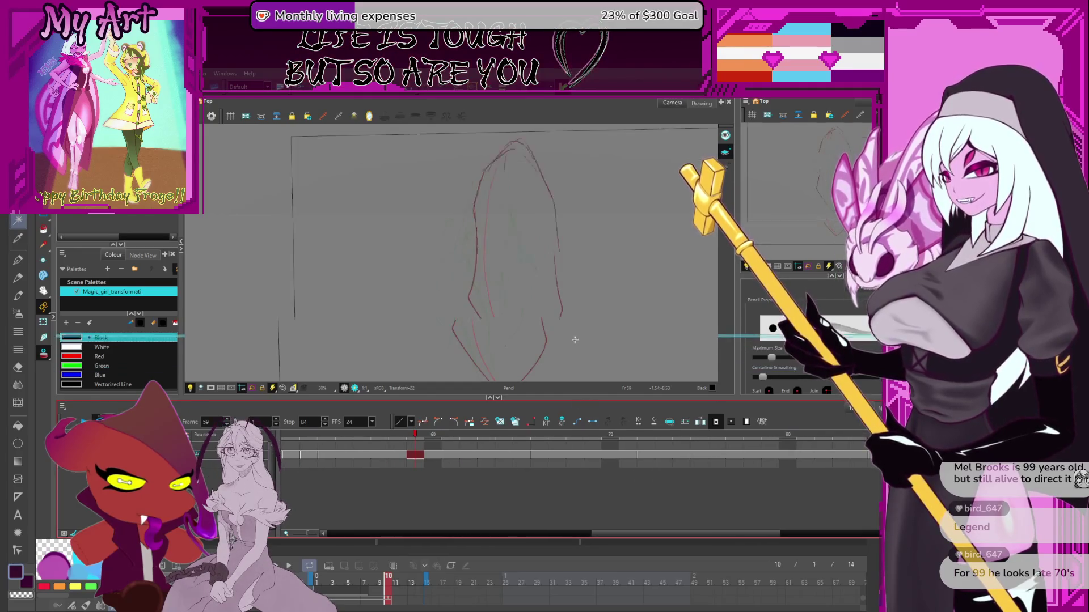
# - Move the playback Stop marker from frame 84 to 101, then give the drawing view its height back
pyautogui.moveTo(583, 399); pyautogui.dragTo(574, 336)
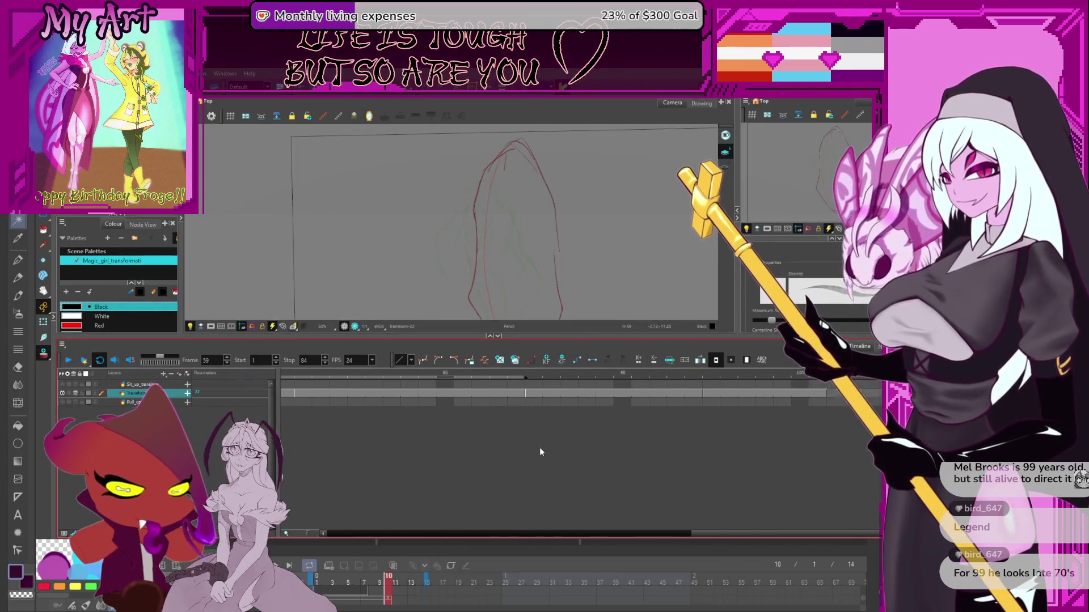
pyautogui.click(692, 536)
pyautogui.moveTo(692, 536); pyautogui.dragTo(711, 536)
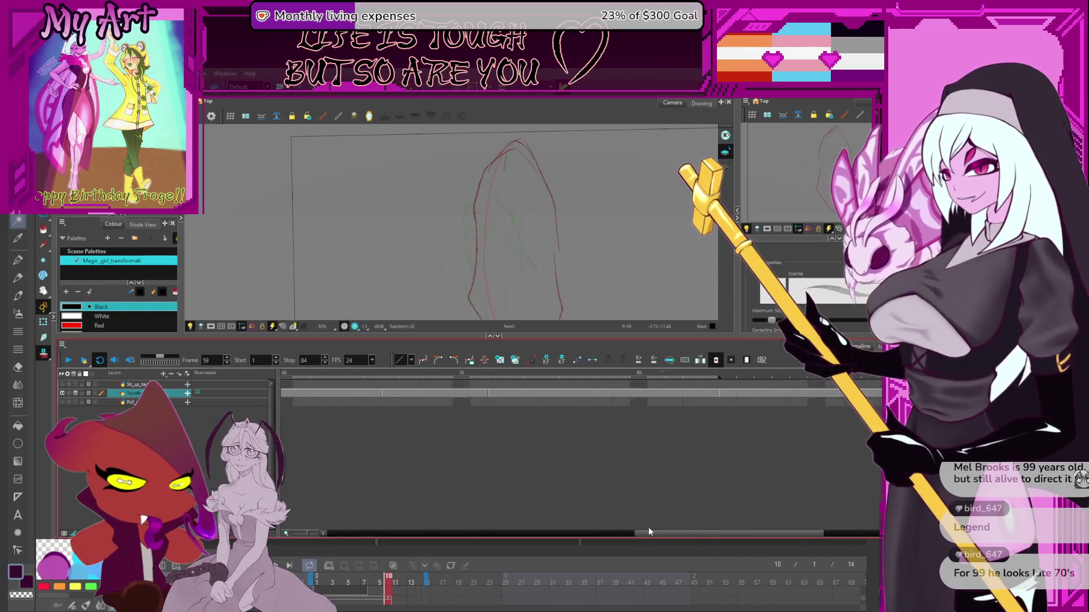
pyautogui.moveTo(461, 377); pyautogui.dragTo(760, 377)
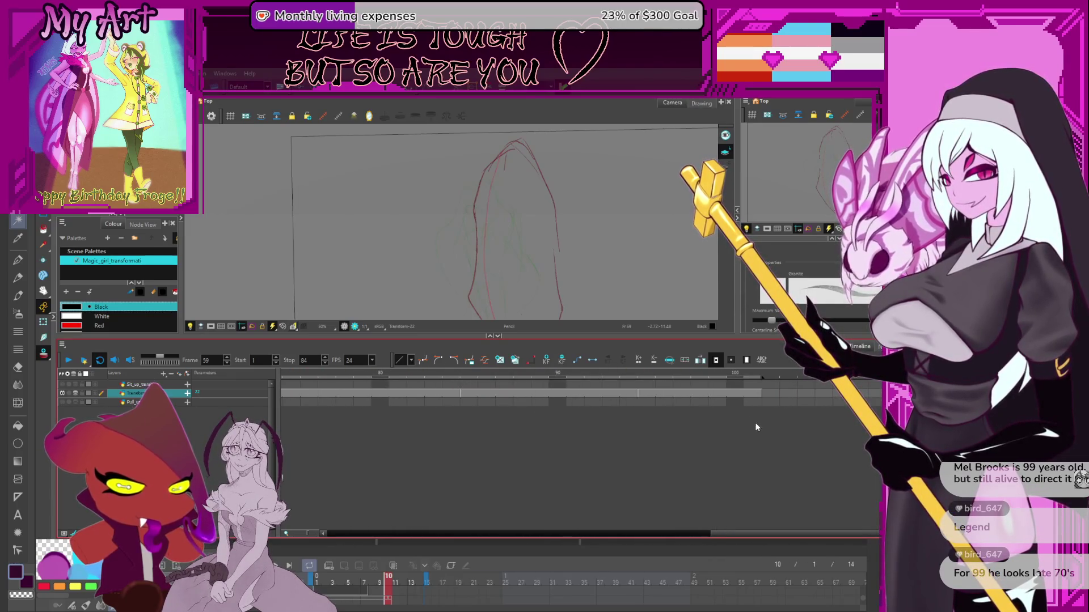
pyautogui.moveTo(560, 339)
pyautogui.mouseDown()
pyautogui.moveTo(572, 458)
pyautogui.moveTo(575, 441)
pyautogui.mouseUp()
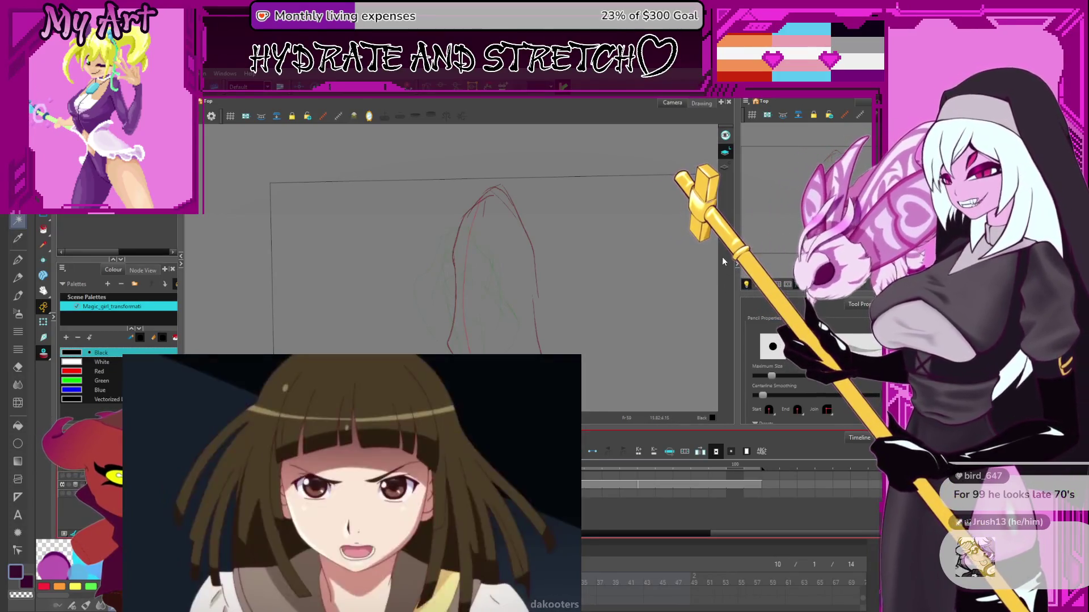
pyautogui.scroll(-2, 598, 294)
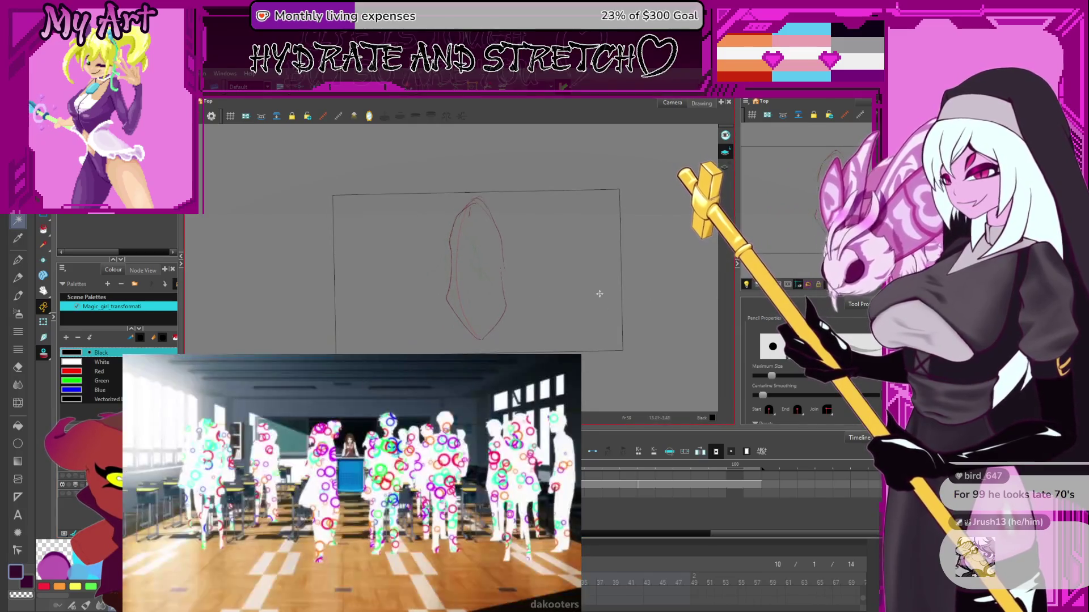
pyautogui.scroll(1, 598, 294)
pyautogui.press('Return')
pyautogui.moveTo(460, 338); pyautogui.dragTo(465, 336)
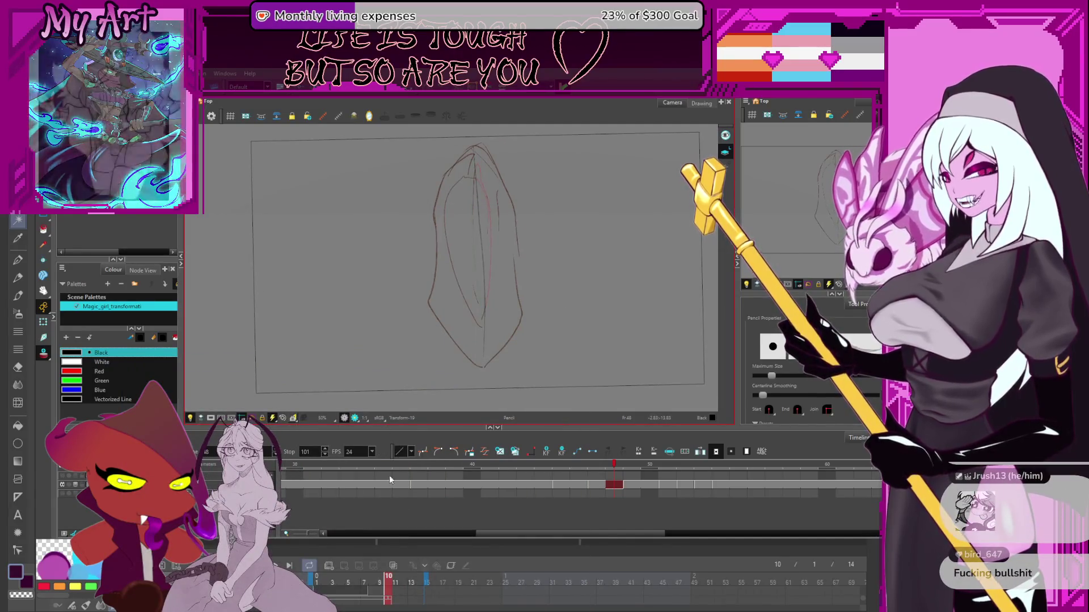
# - Preview the drawings on frames 22, 28, 32 and 38, then play forward from frame 38
pyautogui.hscroll(-5, 509, 510)
pyautogui.hscroll(-3, 509, 509)
pyautogui.click(643, 485)
pyautogui.hscroll(6, 709, 490)
pyautogui.click(559, 493)
pyautogui.click(637, 485)
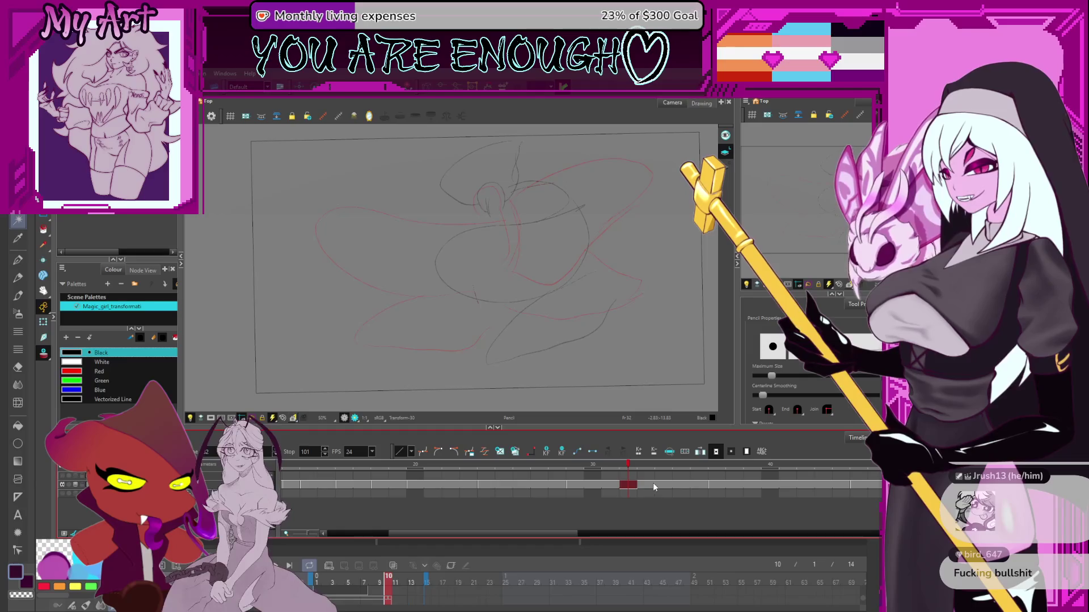
pyautogui.click(733, 485)
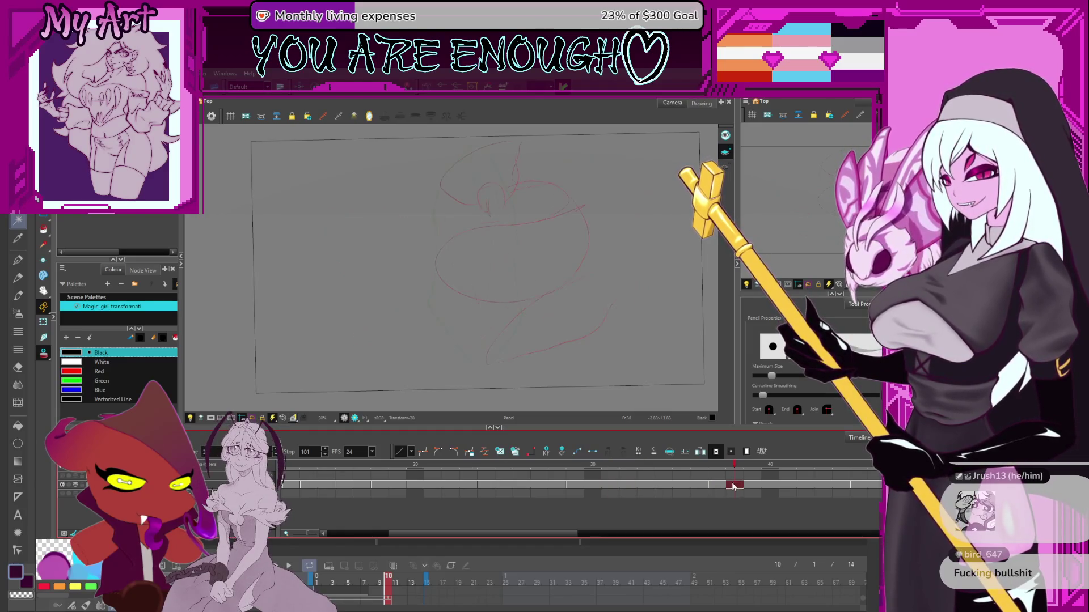
pyautogui.hscroll(4, 624, 505)
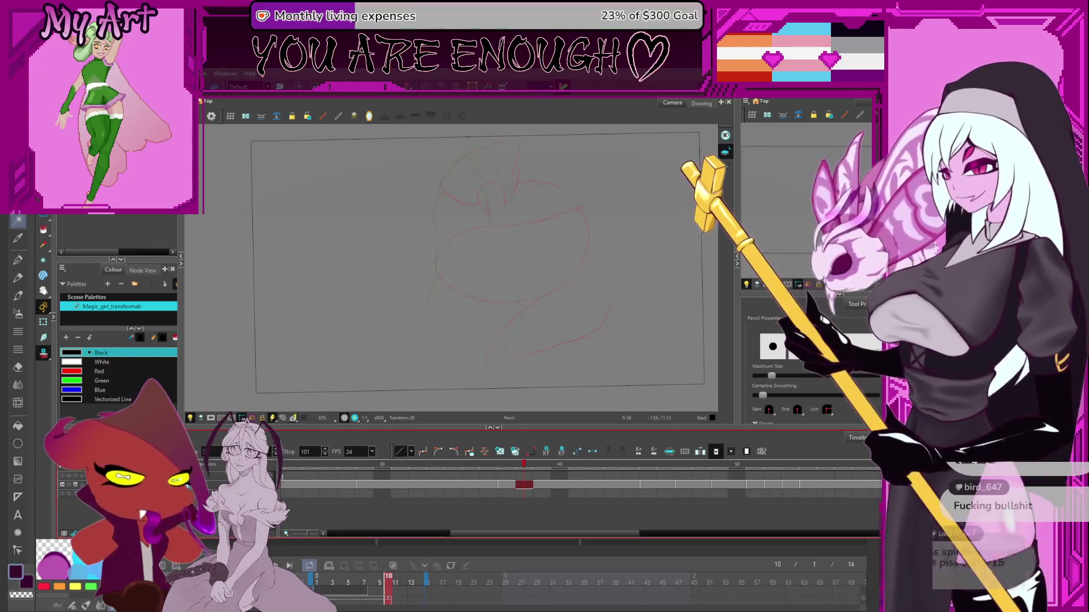
pyautogui.press('Return')
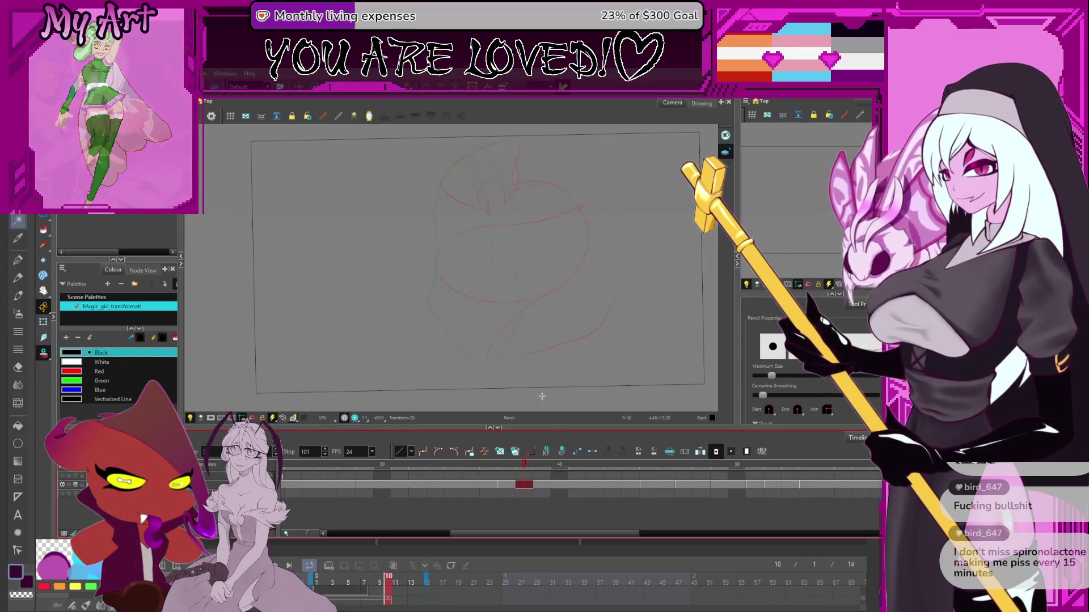
pyautogui.scroll(1, 496, 227)
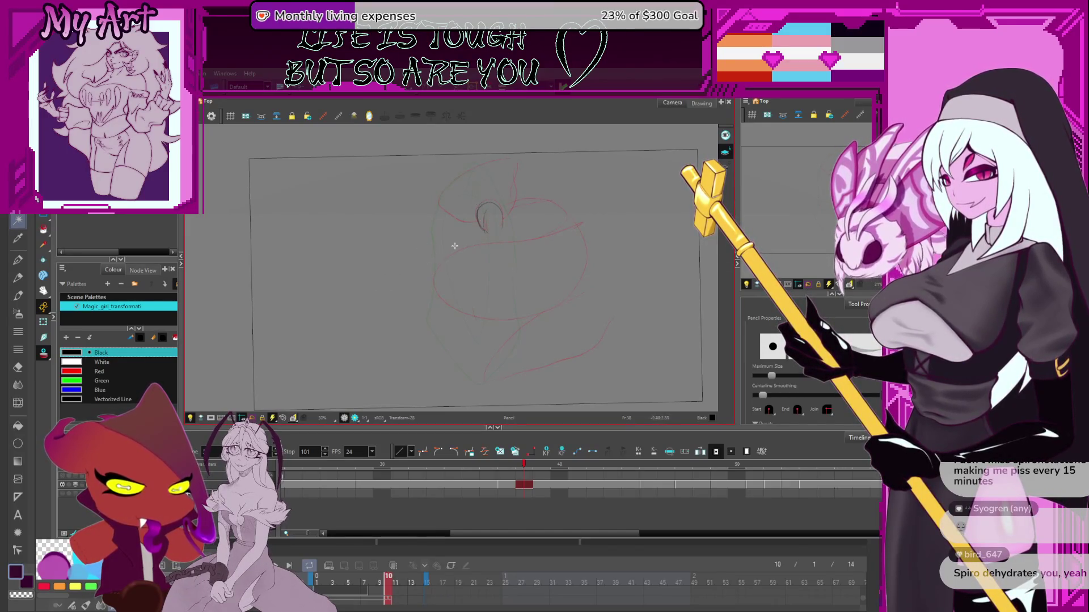
# - Draw a black angular wing edge and loop-shaped wing right of the head, then go to frame 39
pyautogui.hotkey('alt', '/')
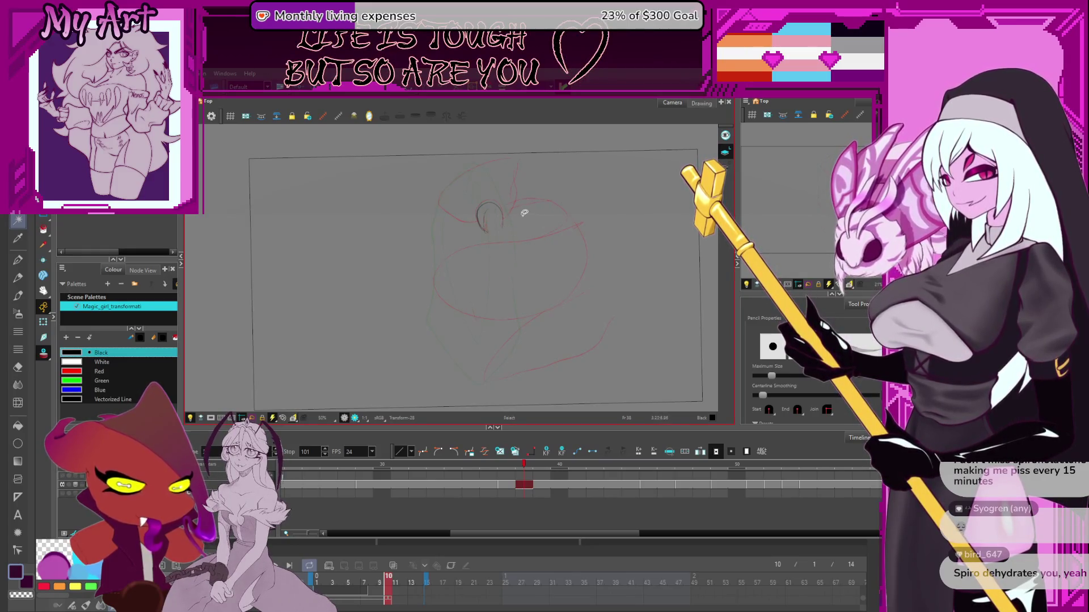
pyautogui.moveTo(506, 222); pyautogui.dragTo(563, 213)
pyautogui.moveTo(546, 296); pyautogui.dragTo(559, 272)
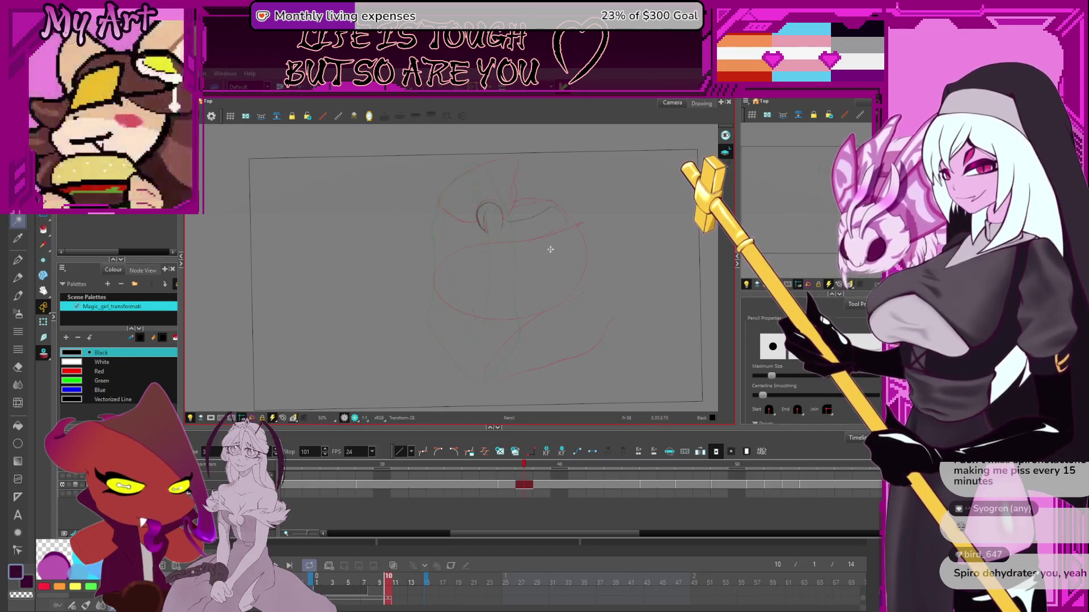
pyautogui.moveTo(510, 219)
pyautogui.mouseDown()
pyautogui.moveTo(541, 206)
pyautogui.moveTo(562, 232)
pyautogui.mouseUp()
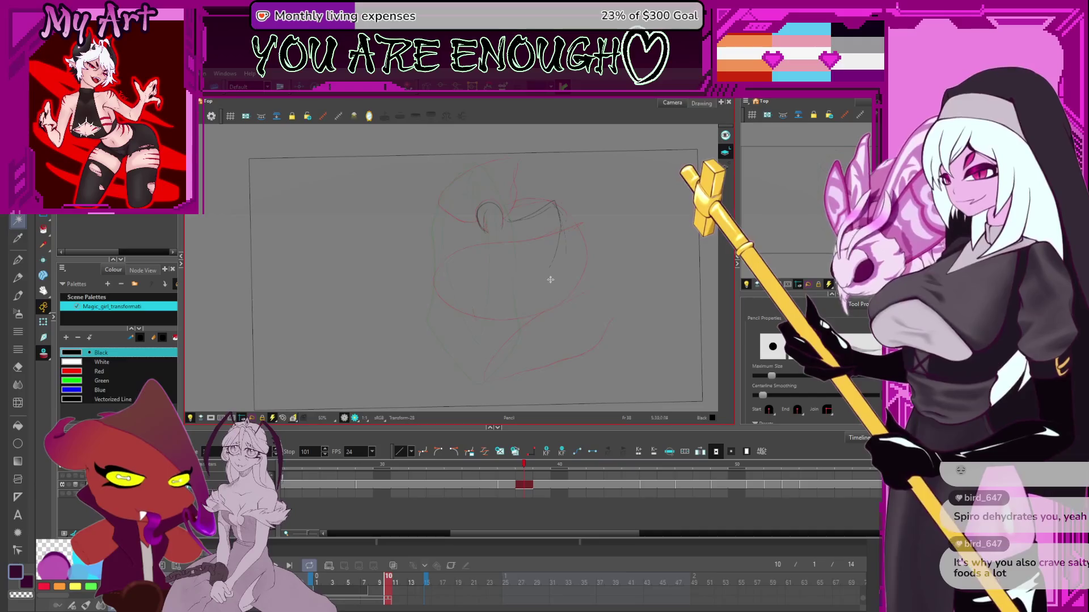
pyautogui.moveTo(551, 267)
pyautogui.mouseDown()
pyautogui.moveTo(561, 286)
pyautogui.moveTo(572, 267)
pyautogui.moveTo(552, 258)
pyautogui.mouseUp()
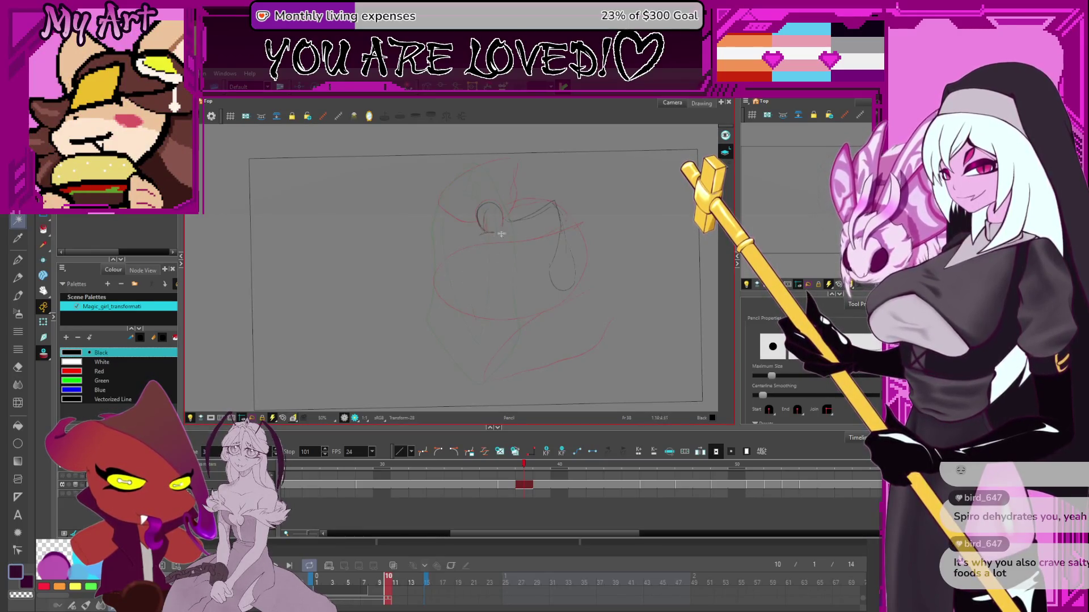
pyautogui.press('.')
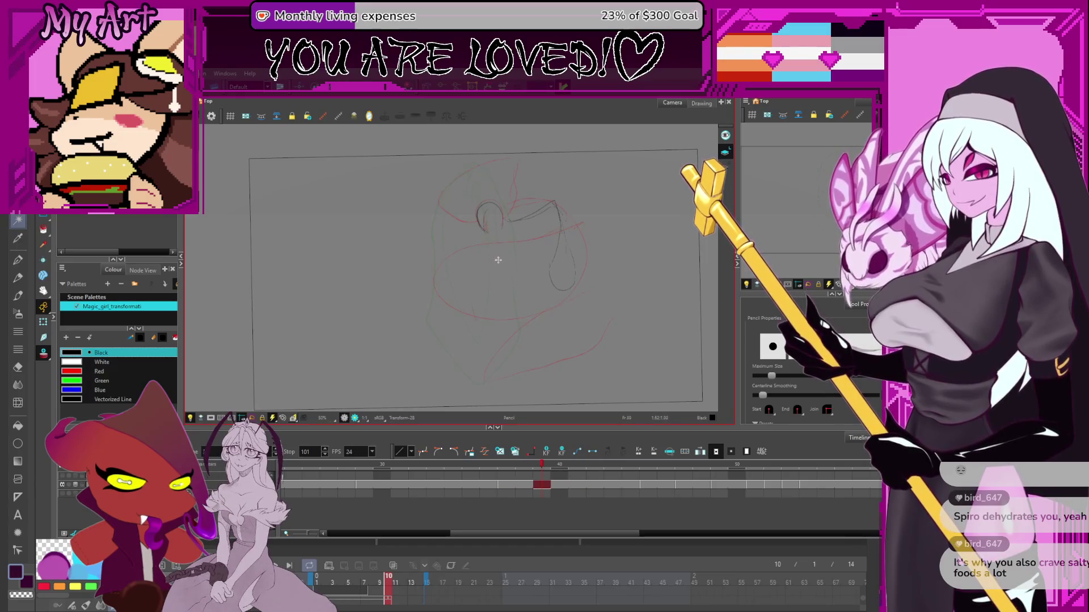
pyautogui.scroll(2, 537, 236)
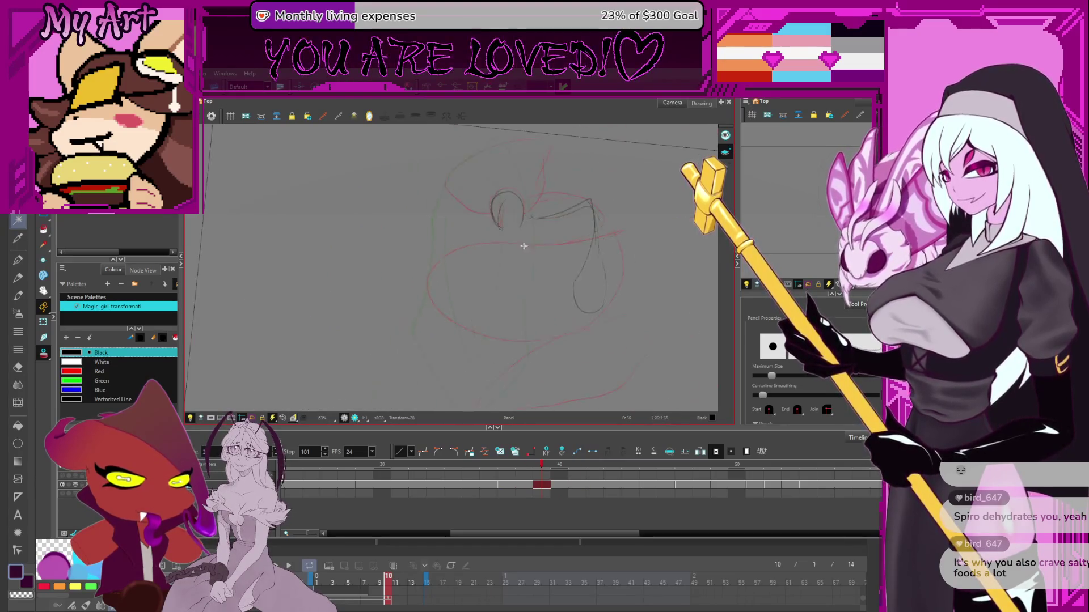